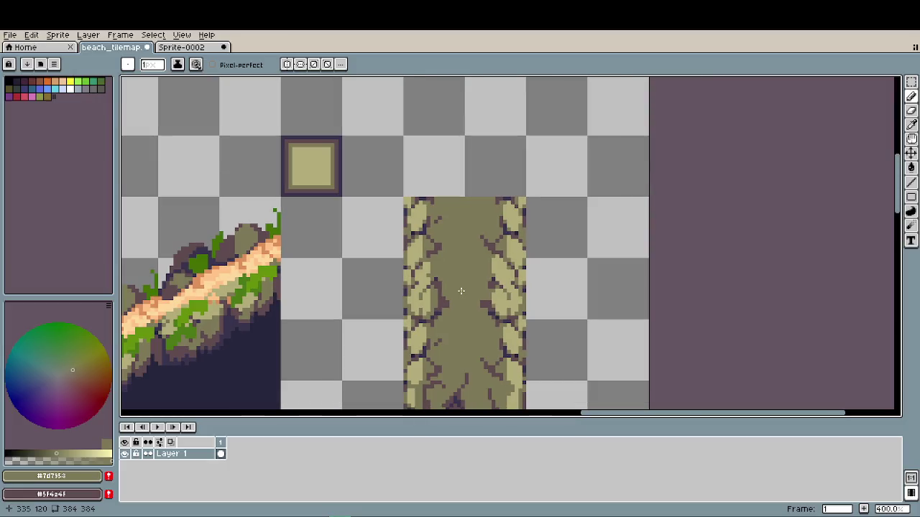
# - Scroll and pan across the tileset to bring the cracked stone tile and column into view
pyautogui.scroll(2, 424, 206)
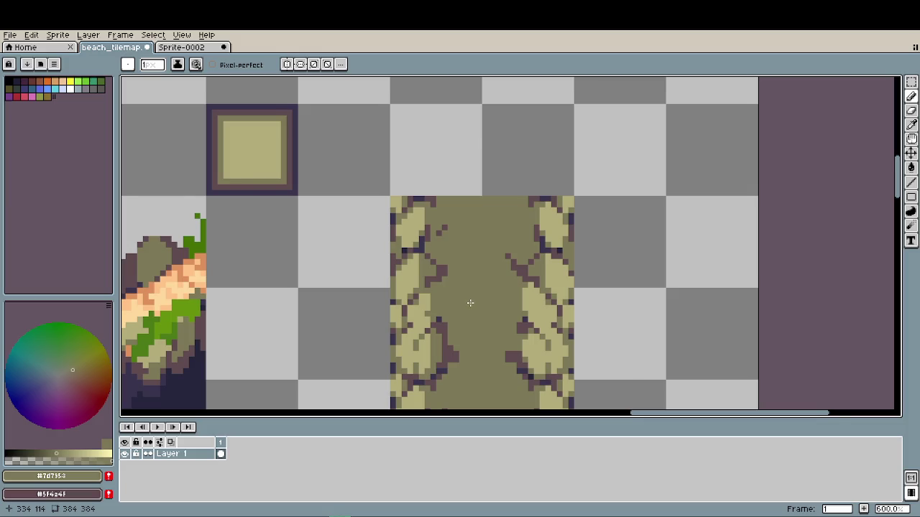
pyautogui.scroll(-3, 470, 299)
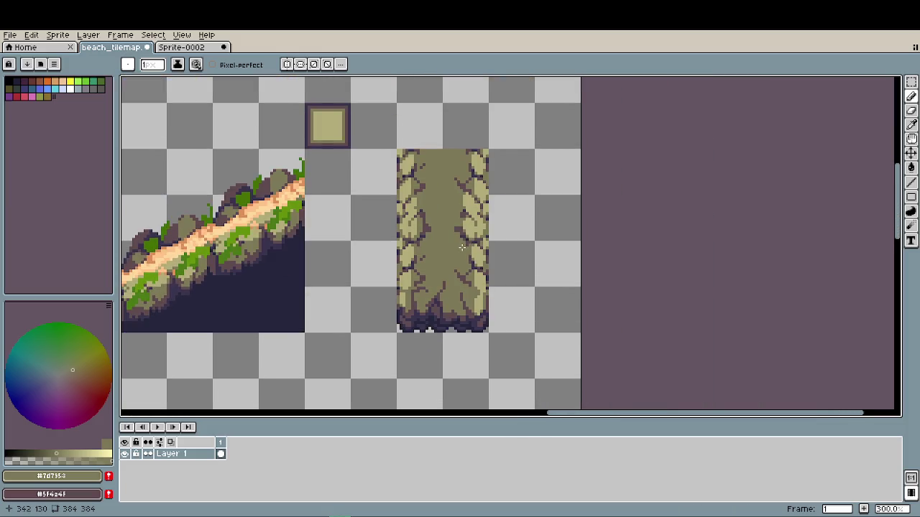
pyautogui.scroll(-1, 461, 246)
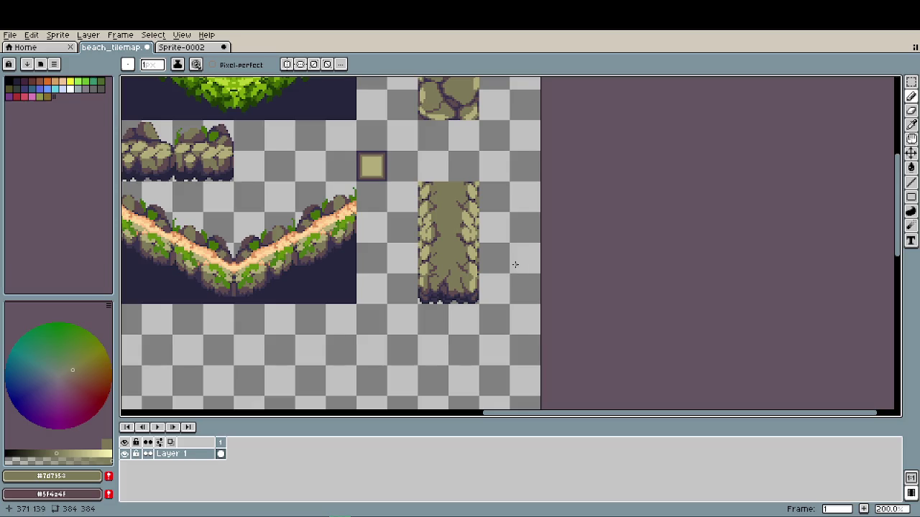
pyautogui.hscroll(-5, 491, 268)
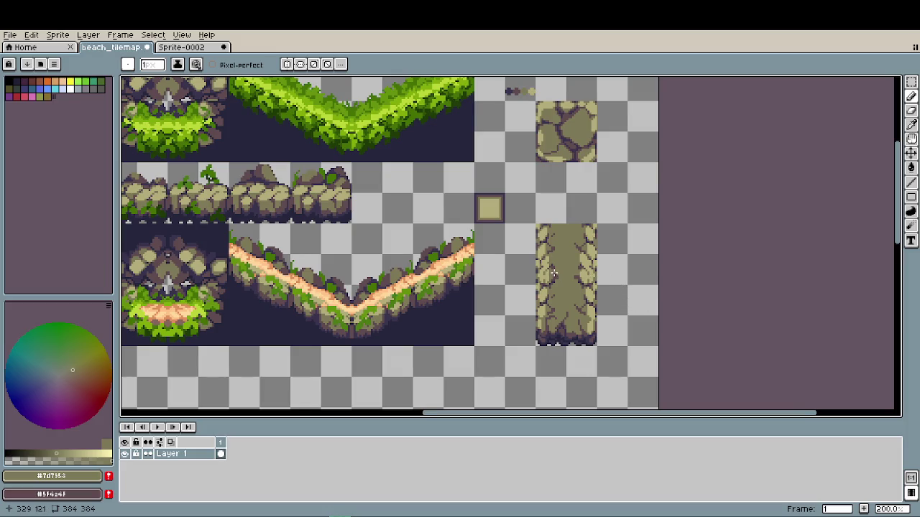
pyautogui.hscroll(-3, 590, 277)
pyautogui.moveTo(576, 275); pyautogui.dragTo(676, 305)
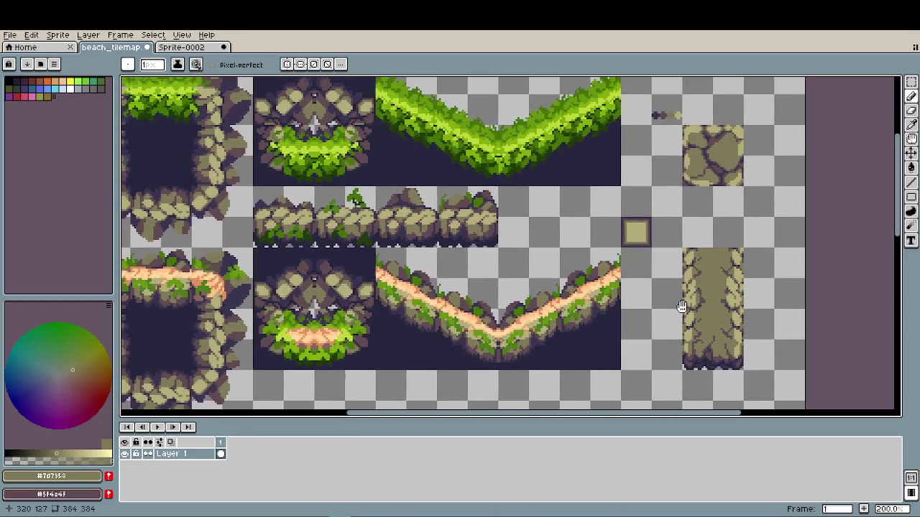
pyautogui.moveTo(676, 305)
pyautogui.mouseDown()
pyautogui.moveTo(466, 297)
pyautogui.moveTo(491, 321)
pyautogui.mouseUp()
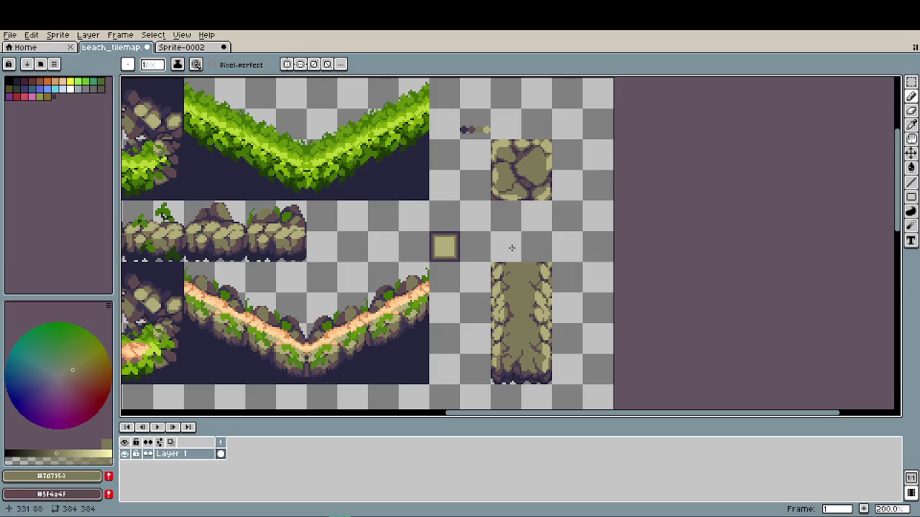
# - Marquee-move the 32x32 cracked stone tile down onto the column's top and drop it
pyautogui.press('m')
pyautogui.moveTo(491, 139)
pyautogui.mouseDown()
pyautogui.moveTo(553, 202)
pyautogui.moveTo(550, 257)
pyautogui.mouseUp()
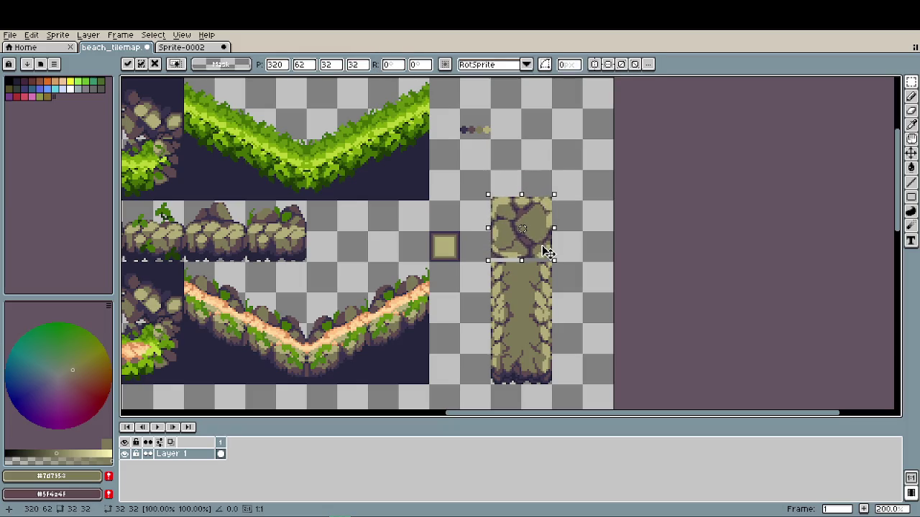
pyautogui.click(593, 280)
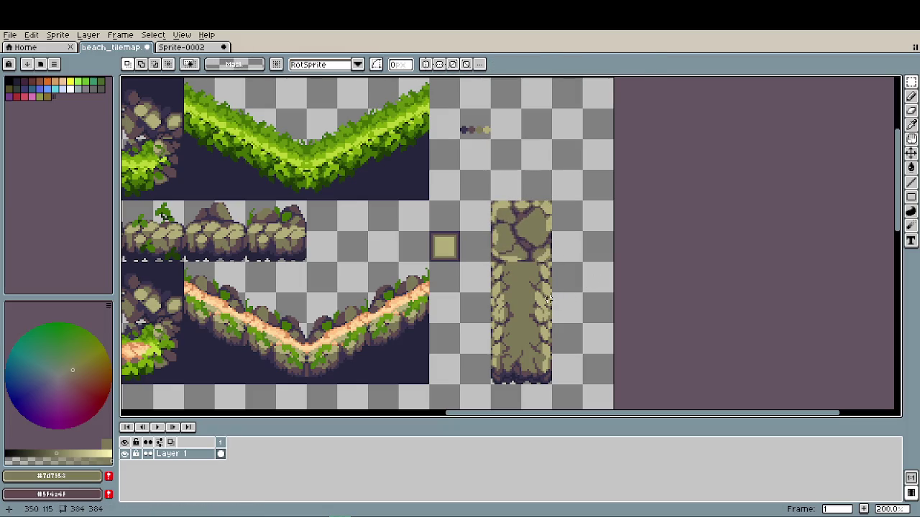
pyautogui.scroll(-1, 536, 304)
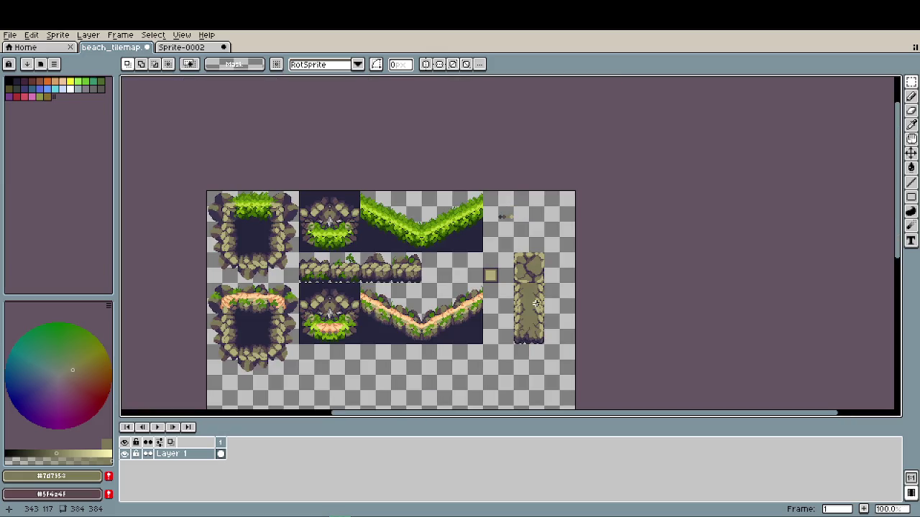
pyautogui.scroll(4, 536, 304)
pyautogui.scroll(1, 533, 255)
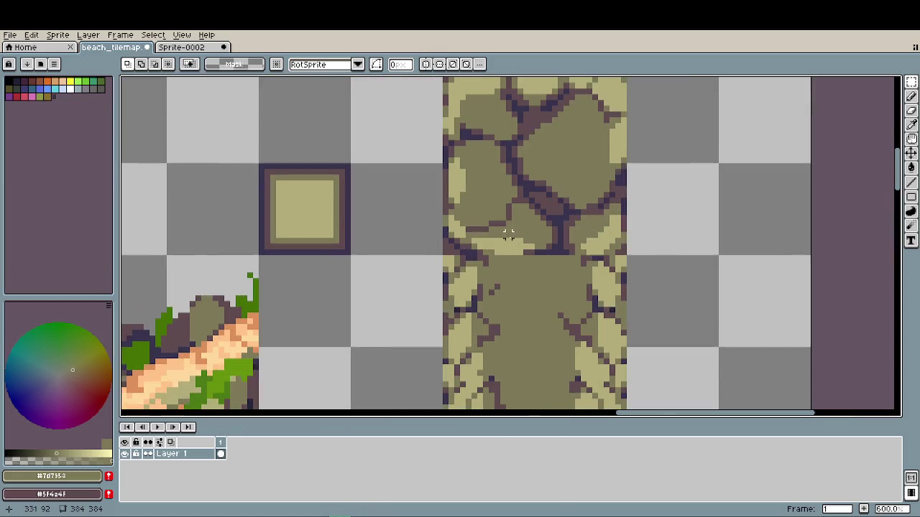
# - Select the square stone tile and paint over its lower cracks in olive with a 5-pixel pencil
pyautogui.press('b')
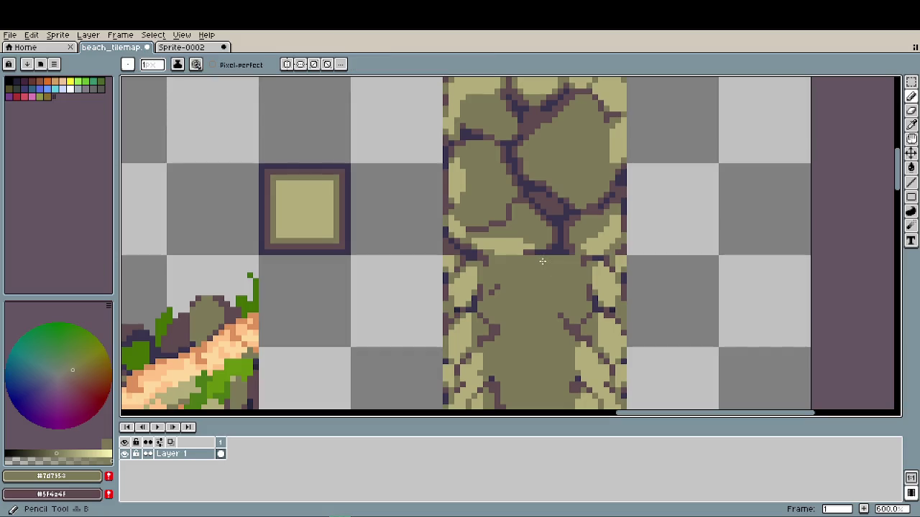
pyautogui.press('m')
pyautogui.moveTo(491, 213); pyautogui.dragTo(611, 117)
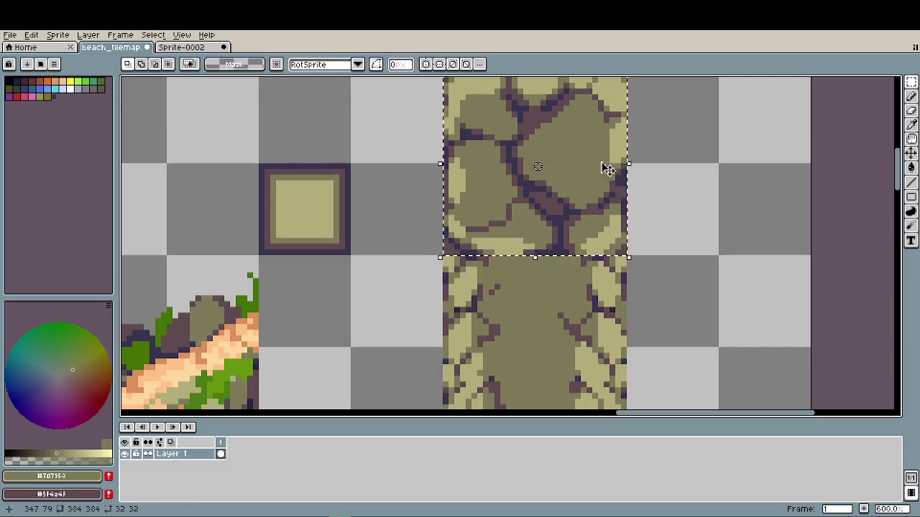
pyautogui.scroll(2, 573, 263)
pyautogui.press('b')
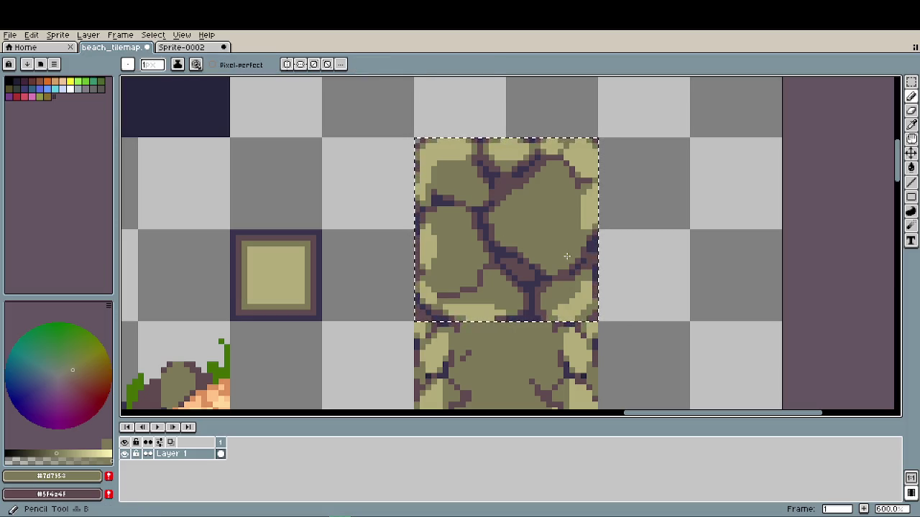
pyautogui.press('+')
pyautogui.press('+')
pyautogui.press('+')
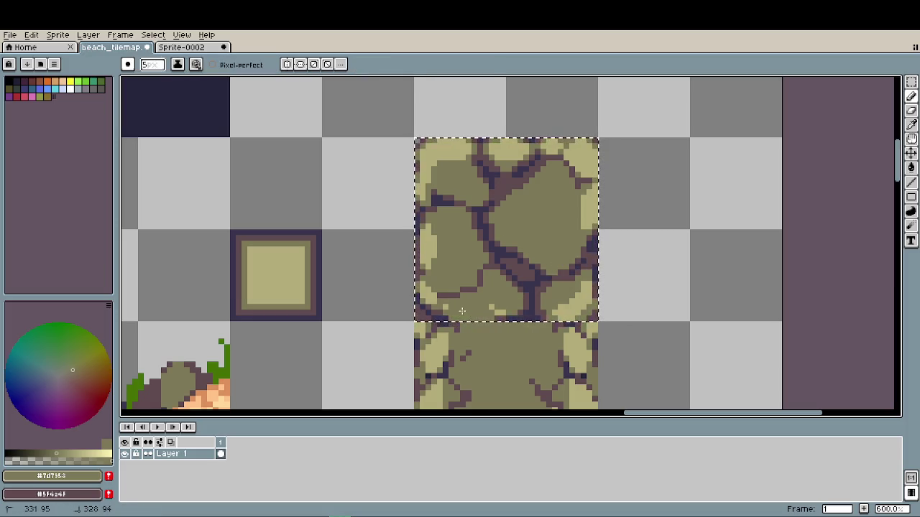
pyautogui.moveTo(534, 295)
pyautogui.mouseDown()
pyautogui.moveTo(517, 261)
pyautogui.moveTo(474, 268)
pyautogui.moveTo(487, 276)
pyautogui.moveTo(464, 295)
pyautogui.moveTo(442, 296)
pyautogui.moveTo(525, 291)
pyautogui.moveTo(564, 273)
pyautogui.moveTo(568, 248)
pyautogui.moveTo(532, 275)
pyautogui.mouseUp()
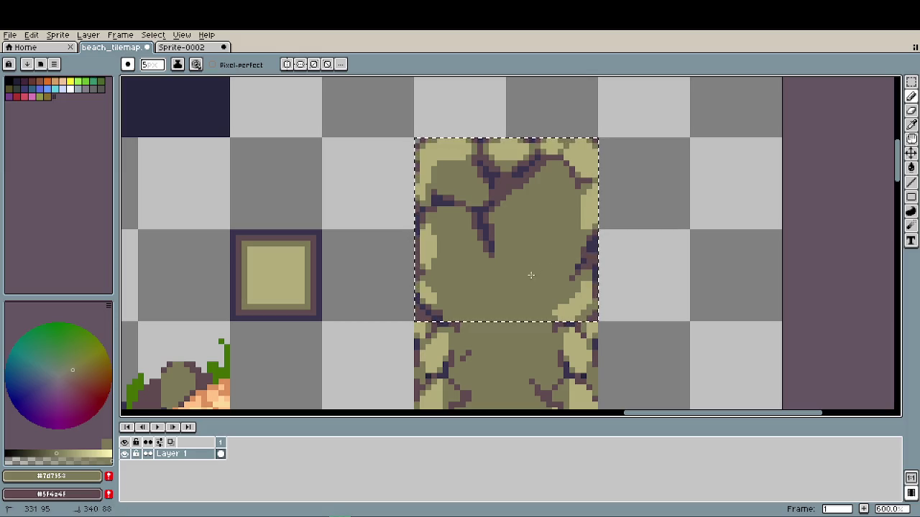
# - Sample the dark crack colour and draw a thin 1-pixel crack diagonally across the tile
pyautogui.keyDown('alt'); pyautogui.click(493, 249); pyautogui.keyUp('alt')
pyautogui.click(503, 273)
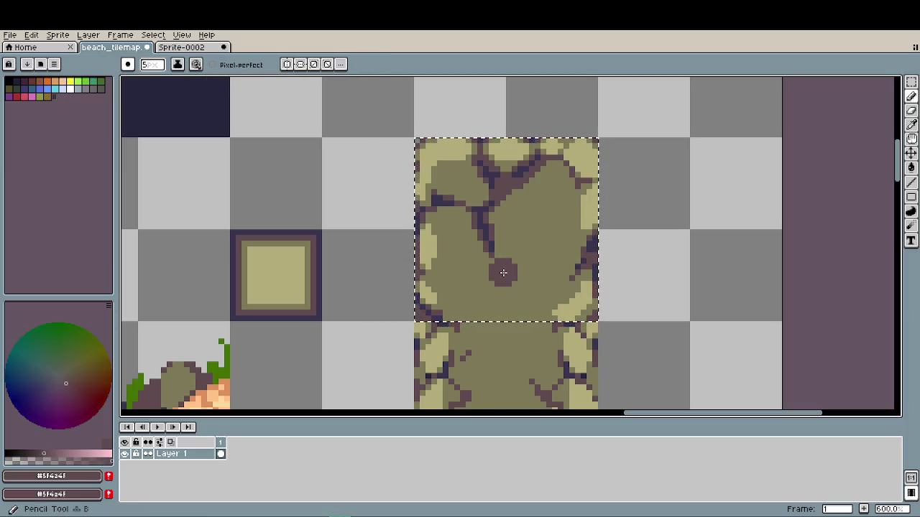
pyautogui.hotkey('ctrl', 'z')
pyautogui.press('-')
pyautogui.press('-')
pyautogui.press('-')
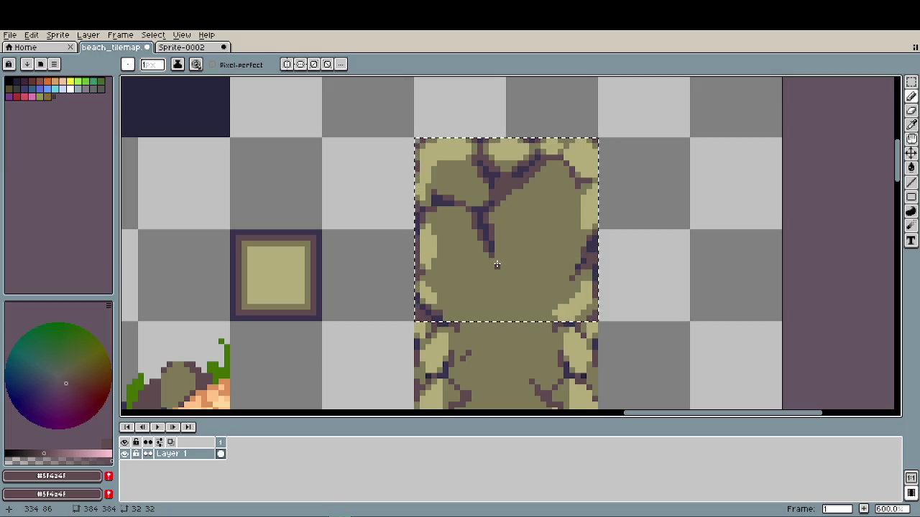
pyautogui.moveTo(497, 261); pyautogui.dragTo(541, 281)
pyautogui.scroll(-3, 540, 281)
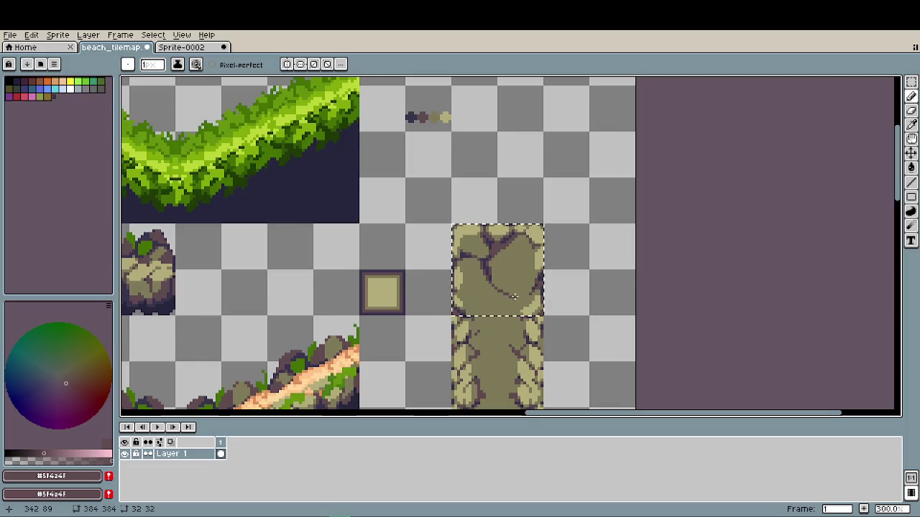
# - Draw a new dark crack running diagonally down-left across the stone tile
pyautogui.scroll(-1, 575, 301)
pyautogui.scroll(2, 521, 309)
pyautogui.scroll(3, 522, 309)
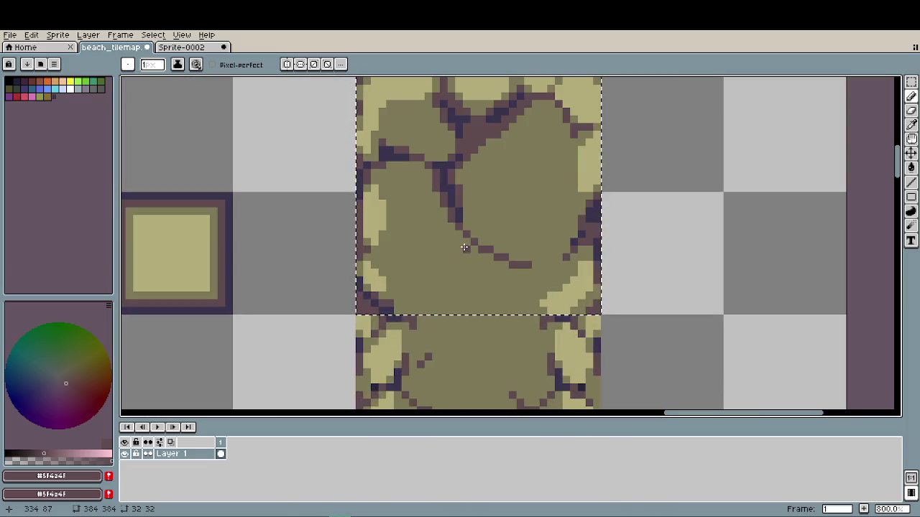
pyautogui.moveTo(464, 245); pyautogui.dragTo(419, 295)
# - Add a dark pixel at the tile's lower-left crack edge
pyautogui.scroll(-1, 500, 309)
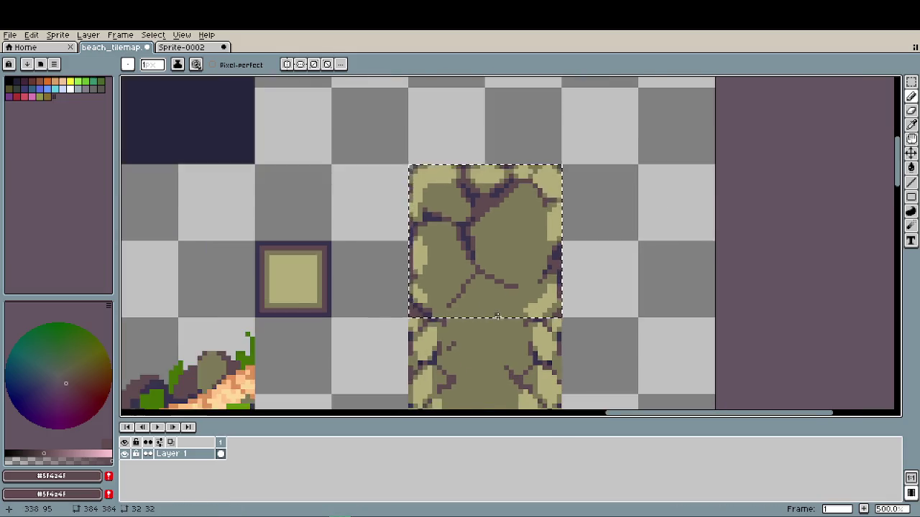
pyautogui.scroll(-4, 500, 309)
pyautogui.scroll(-1, 501, 309)
pyautogui.scroll(2, 504, 316)
pyautogui.scroll(3, 480, 307)
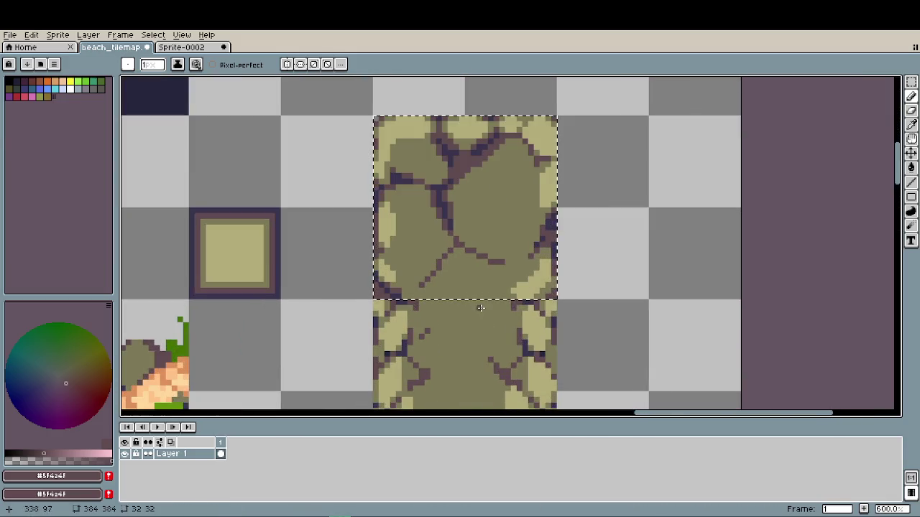
pyautogui.scroll(3, 415, 298)
pyautogui.press('i')
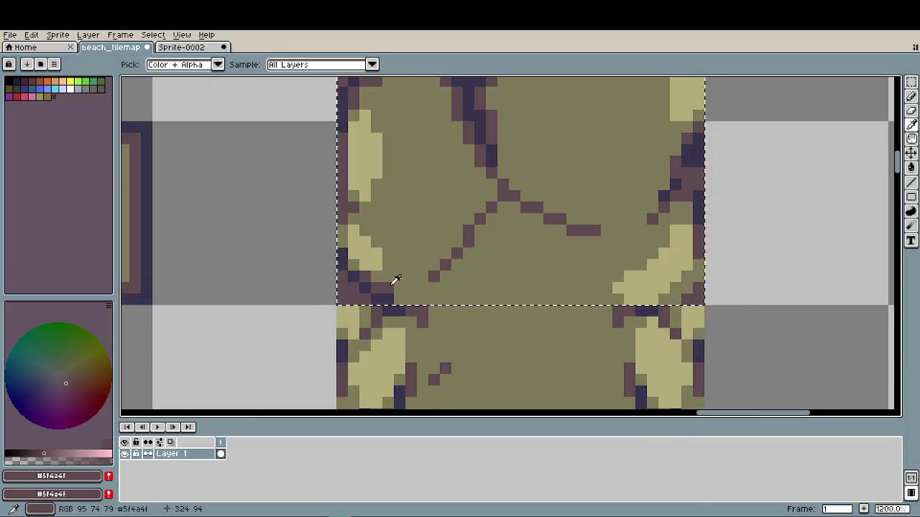
pyautogui.press('b')
pyautogui.click(394, 298)
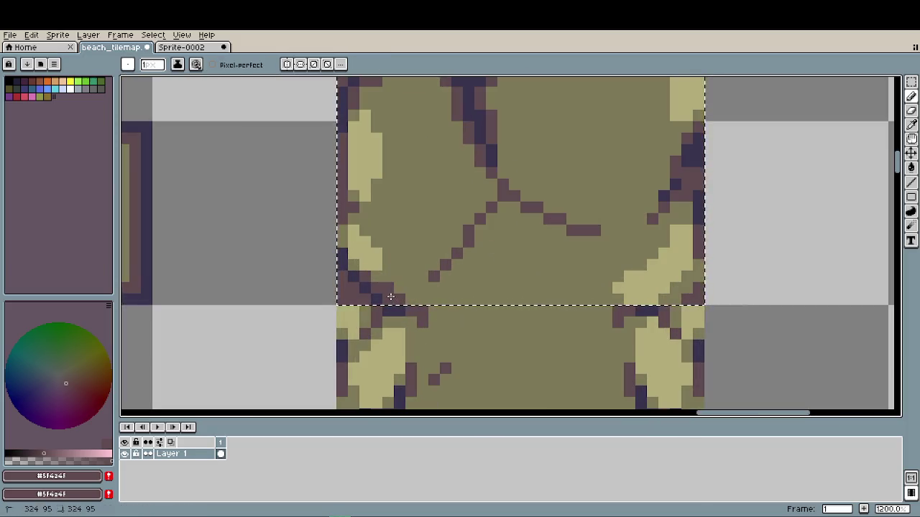
# - Sample the olive stone colour and paint the lower-right tan highlight pixels olive
pyautogui.scroll(-2, 668, 309)
pyautogui.scroll(2, 667, 307)
pyautogui.keyDown('alt'); pyautogui.click(587, 290); pyautogui.keyUp('alt')
pyautogui.click(643, 280)
pyautogui.moveTo(621, 302)
pyautogui.mouseDown()
pyautogui.moveTo(642, 291)
pyautogui.moveTo(653, 266)
pyautogui.mouseUp()
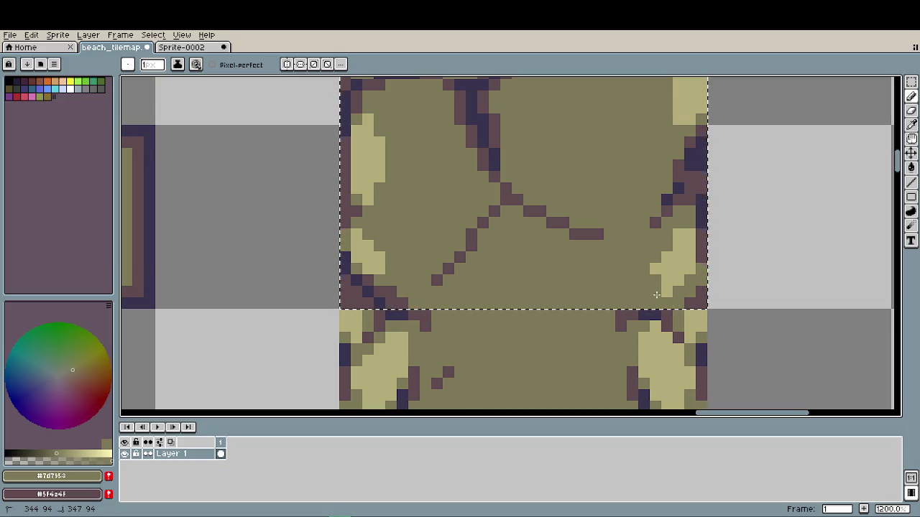
pyautogui.scroll(-1, 653, 266)
pyautogui.scroll(-2, 618, 280)
pyautogui.scroll(-2, 574, 295)
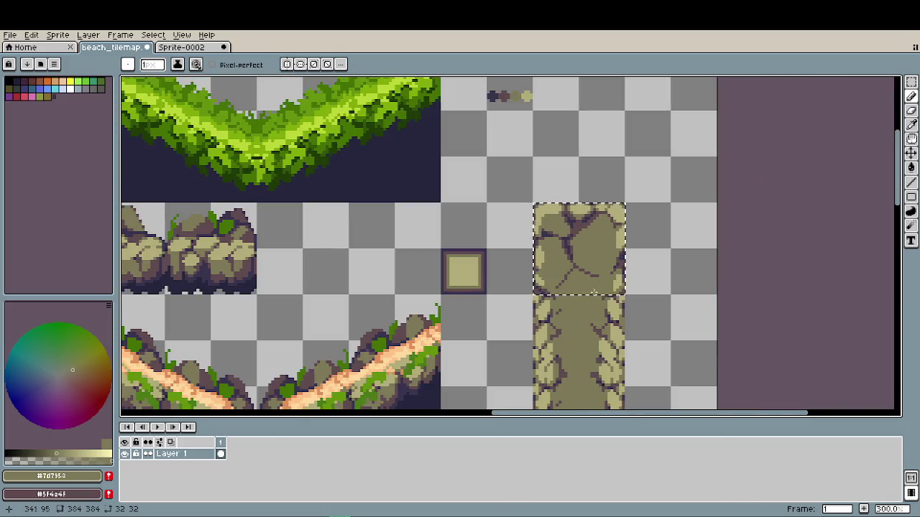
pyautogui.scroll(-1, 560, 300)
pyautogui.scroll(-1, 564, 300)
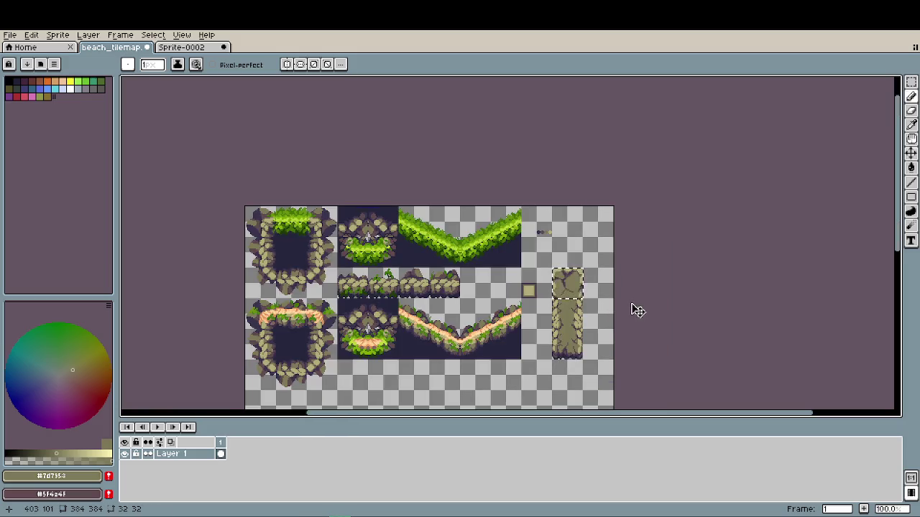
pyautogui.moveTo(631, 304)
pyautogui.mouseDown()
pyautogui.moveTo(565, 283)
pyautogui.moveTo(529, 286)
pyautogui.mouseUp()
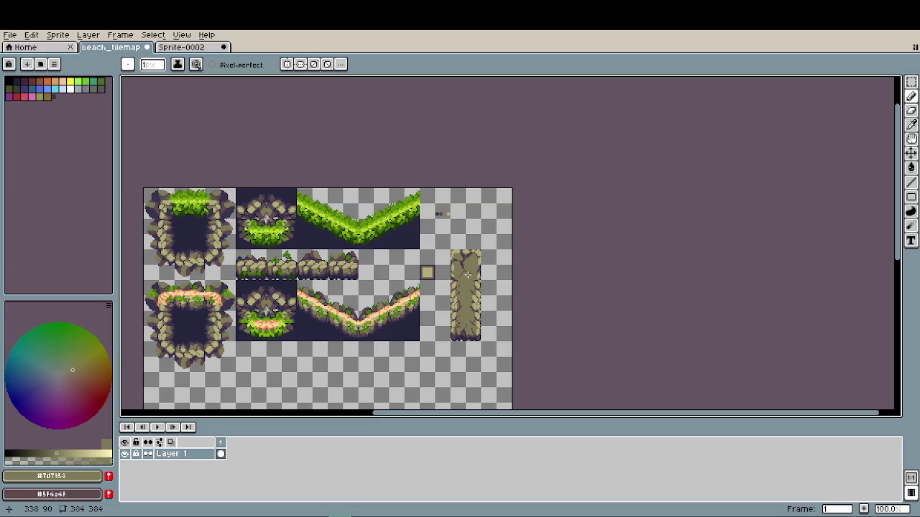
# - Select and delete the small square tile
pyautogui.press('m')
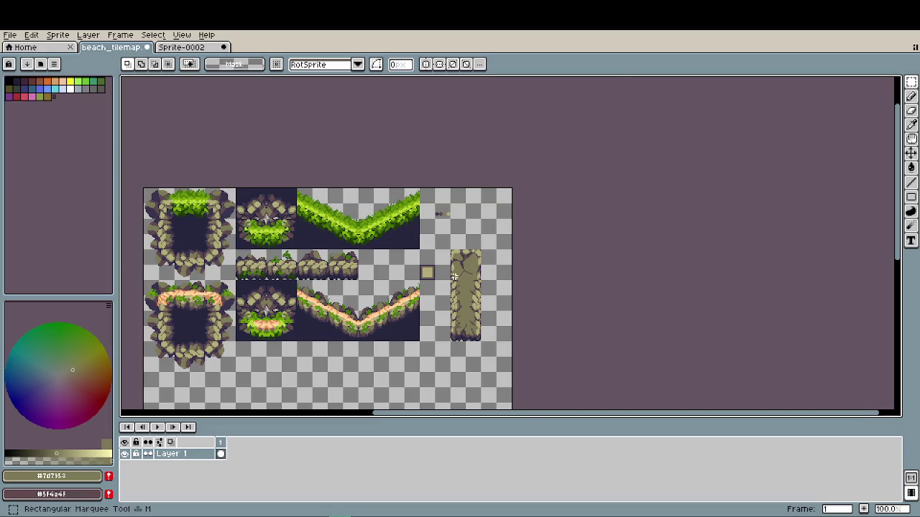
pyautogui.scroll(2, 454, 276)
pyautogui.moveTo(352, 244); pyautogui.dragTo(392, 283)
pyautogui.press('Delete')
pyautogui.scroll(2, 435, 281)
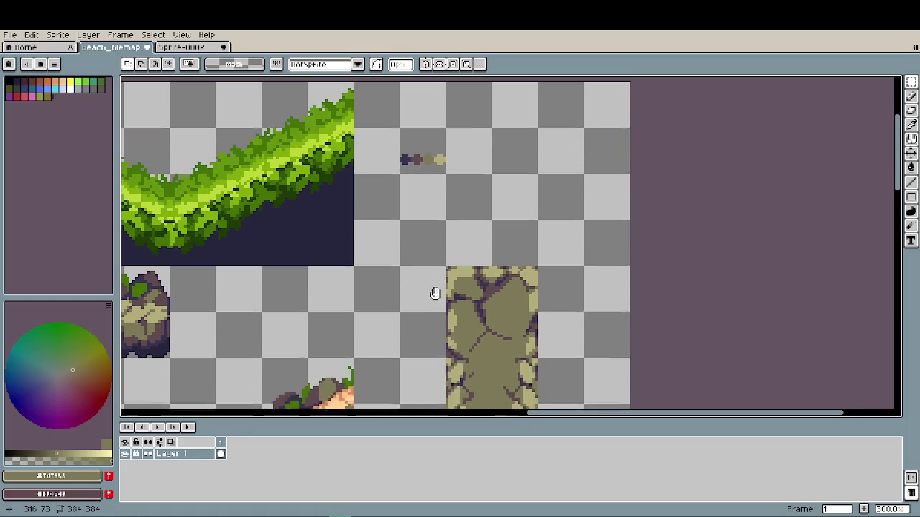
pyautogui.scroll(2, 424, 237)
# - Move the tall 32x96 stone column up beside the grassy V-slope tiles and commit it
pyautogui.scroll(-2, 431, 216)
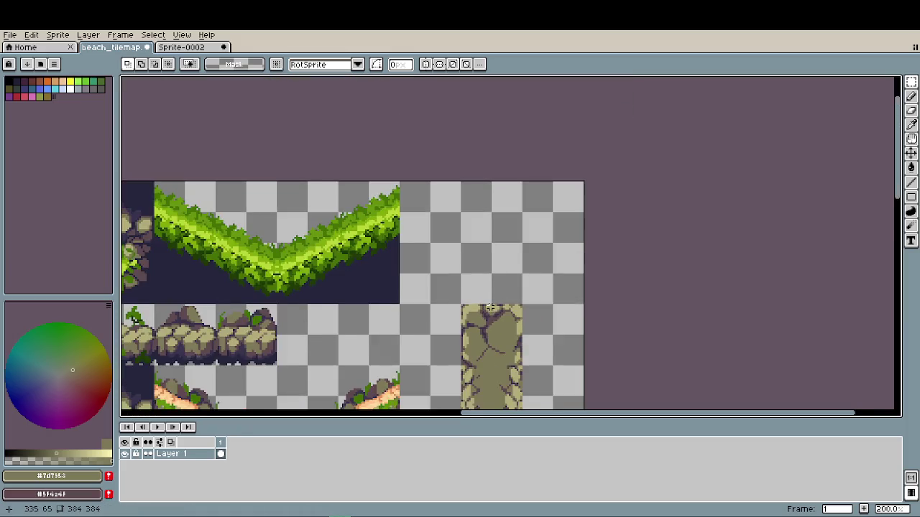
pyautogui.scroll(-1, 490, 280)
pyautogui.scroll(2, 475, 274)
pyautogui.scroll(-1, 474, 282)
pyautogui.moveTo(482, 287); pyautogui.dragTo(481, 223)
pyautogui.moveTo(450, 195); pyautogui.dragTo(502, 370)
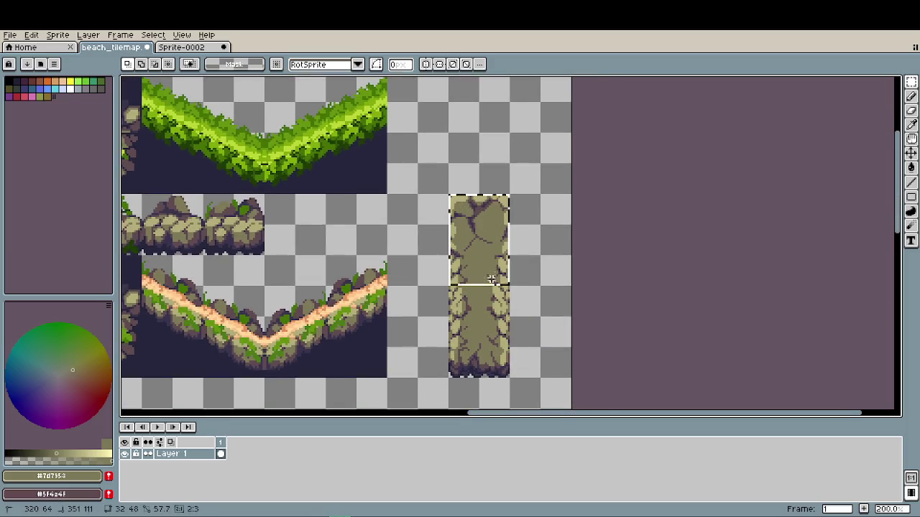
pyautogui.moveTo(429, 286); pyautogui.dragTo(494, 404)
pyautogui.moveTo(540, 364)
pyautogui.mouseDown()
pyautogui.moveTo(508, 263)
pyautogui.moveTo(461, 194)
pyautogui.mouseUp()
pyautogui.scroll(3, 481, 225)
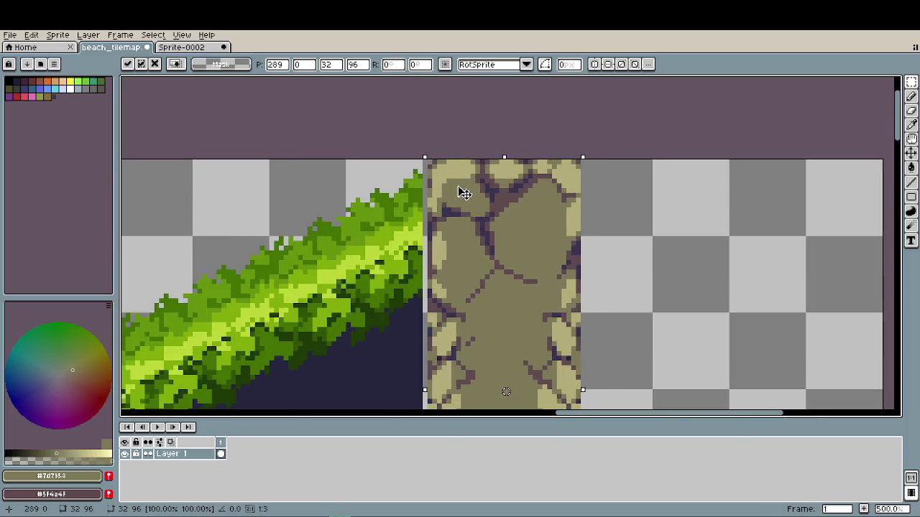
pyautogui.click(611, 322)
pyautogui.scroll(-3, 610, 327)
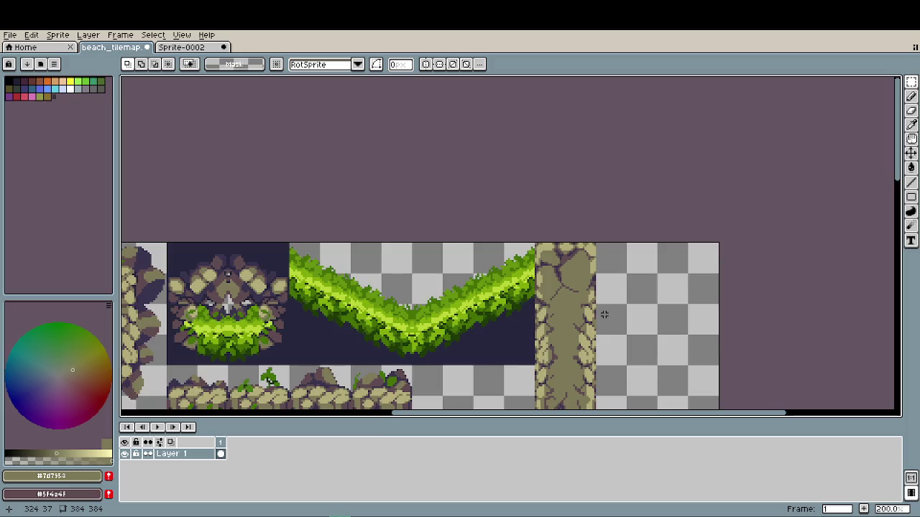
pyautogui.scroll(-1, 611, 334)
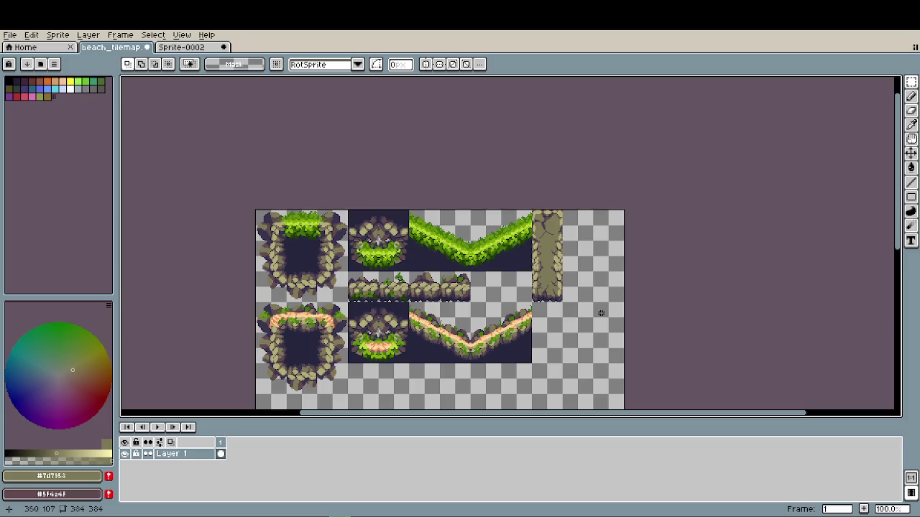
# - Select the 32x96 stone column and duplicate a copy directly to its right
pyautogui.scroll(1, 558, 250)
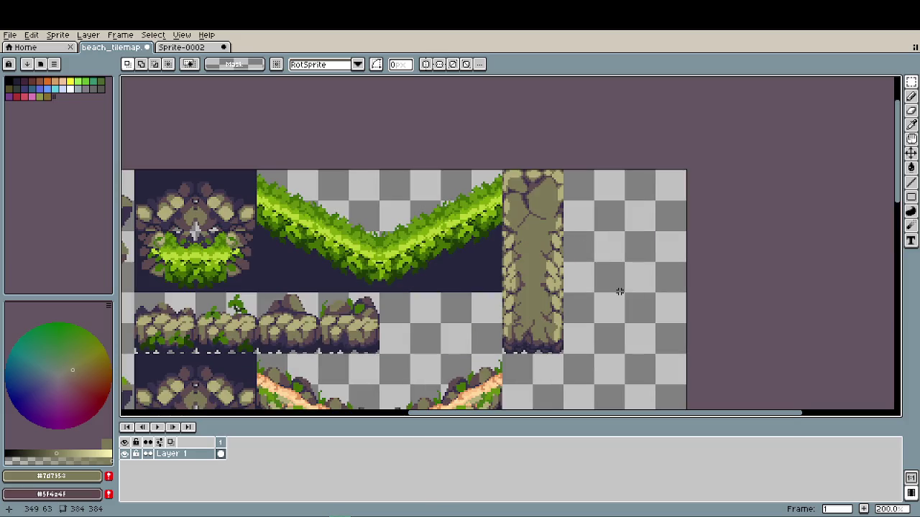
pyautogui.moveTo(503, 171)
pyautogui.mouseDown()
pyautogui.moveTo(563, 353)
pyautogui.moveTo(610, 339)
pyautogui.mouseUp()
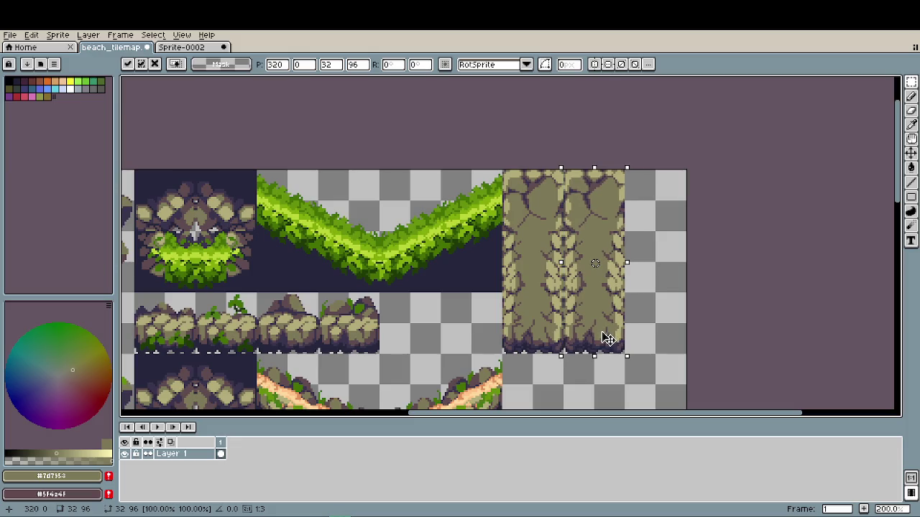
pyautogui.hotkey('ctrl', 'd')
pyautogui.moveTo(429, 349); pyautogui.dragTo(567, 290)
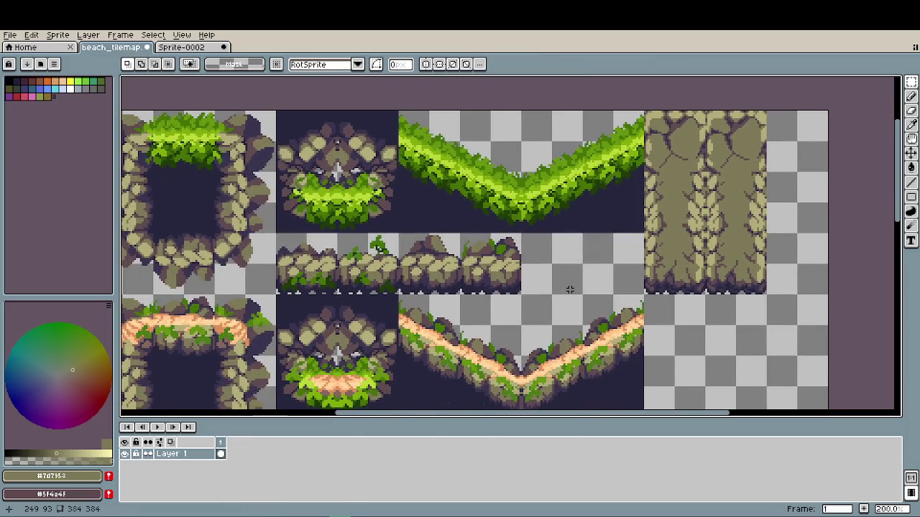
pyautogui.scroll(-1, 568, 290)
# - Pan and zoom to centre a close view on the double-wide stone column
pyautogui.scroll(2, 483, 285)
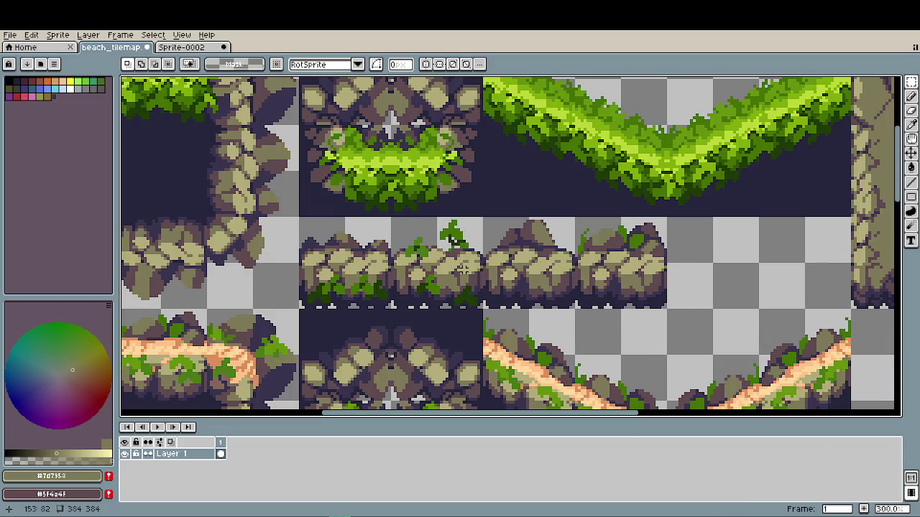
pyautogui.moveTo(496, 269); pyautogui.dragTo(418, 293)
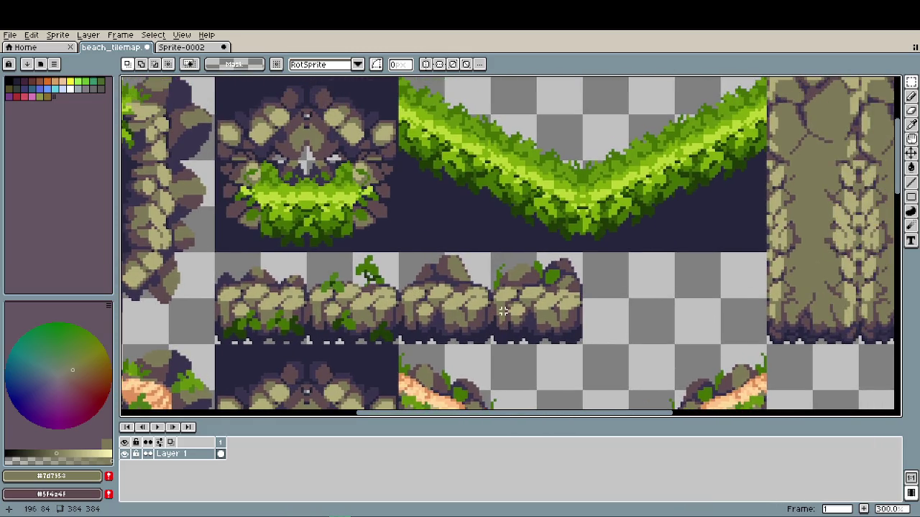
pyautogui.moveTo(643, 297); pyautogui.dragTo(445, 339)
pyautogui.moveTo(606, 287); pyautogui.dragTo(554, 308)
pyautogui.scroll(2, 554, 288)
pyautogui.moveTo(556, 232); pyautogui.dragTo(496, 282)
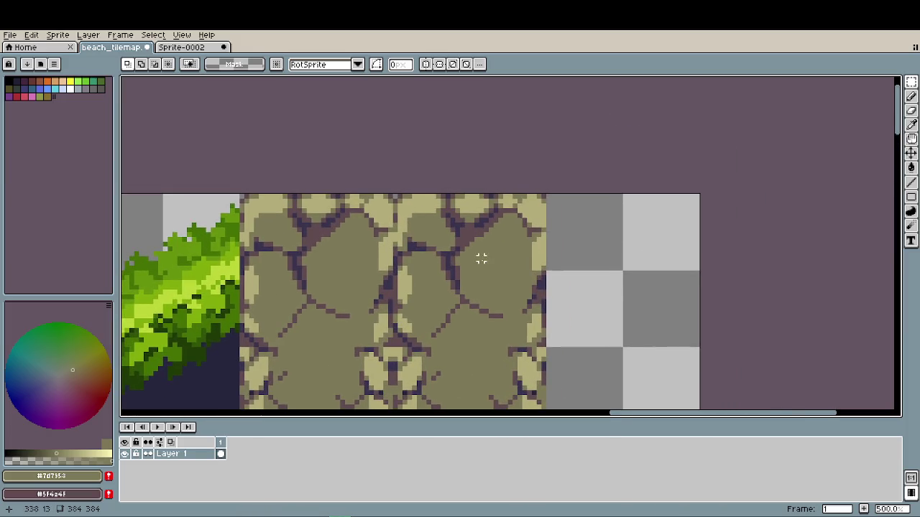
# - Sample the grass's bright green and stamp a saved plant-brush sprig on the column's upper stone
pyautogui.press('b')
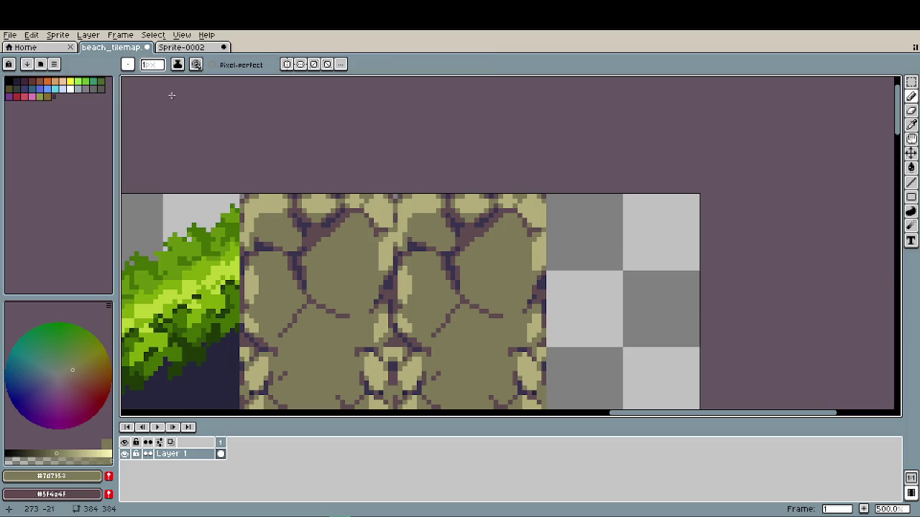
pyautogui.press('i')
pyautogui.click(227, 294)
pyautogui.press('b')
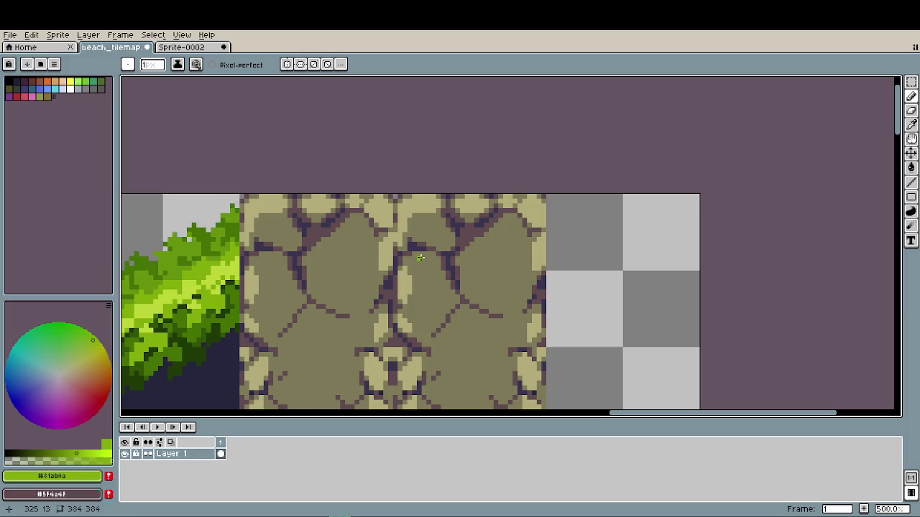
pyautogui.click(128, 65)
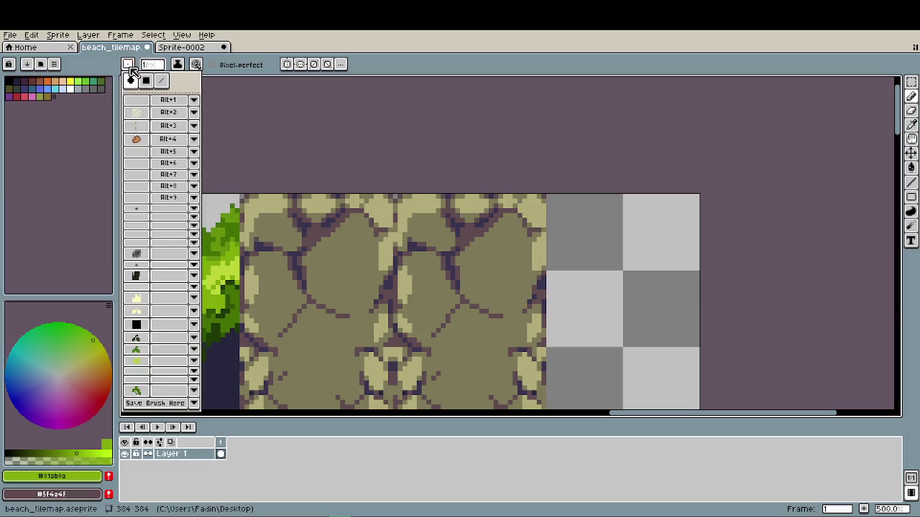
pyautogui.click(136, 392)
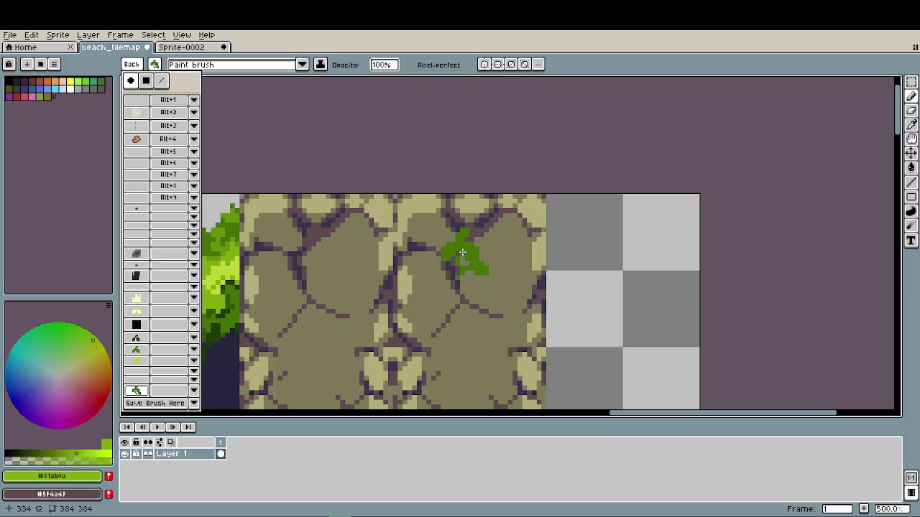
pyautogui.click(462, 251)
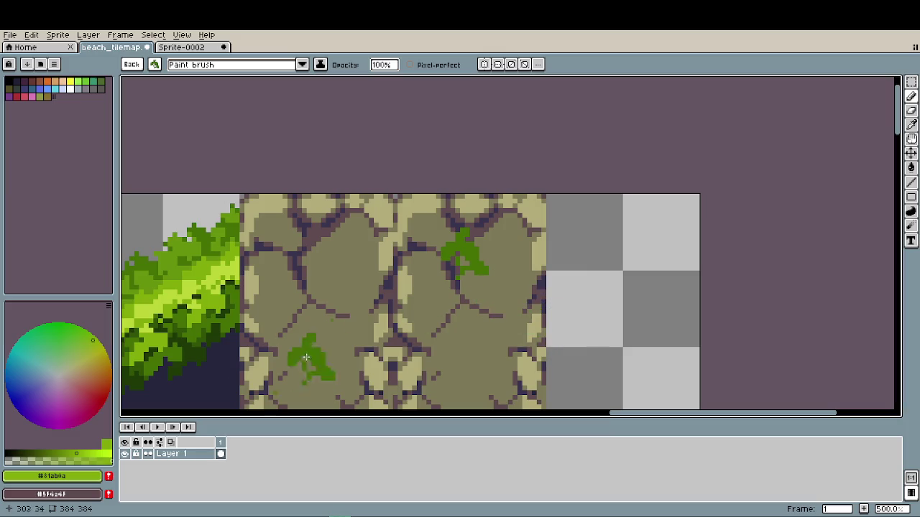
# - Stamp a second plant-brush variant sprig lower on the column's right side, then restore the plain brush
pyautogui.click(155, 65)
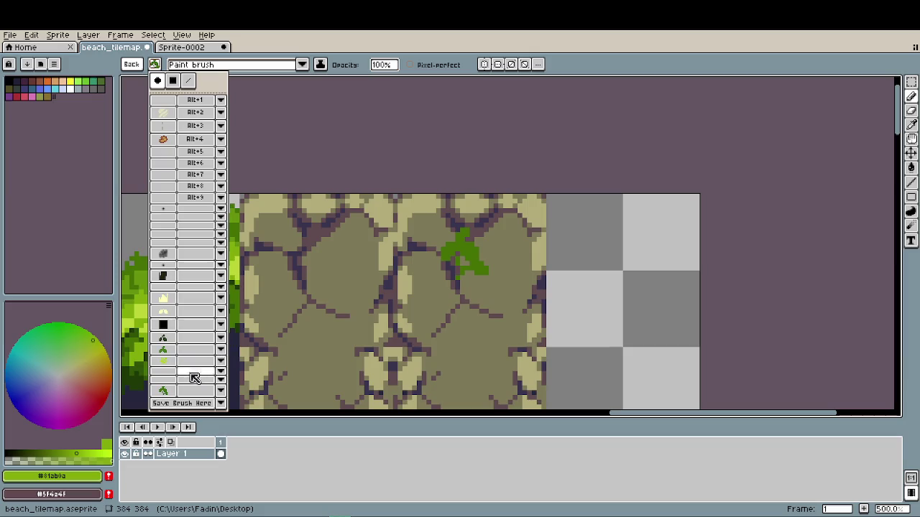
pyautogui.click(168, 352)
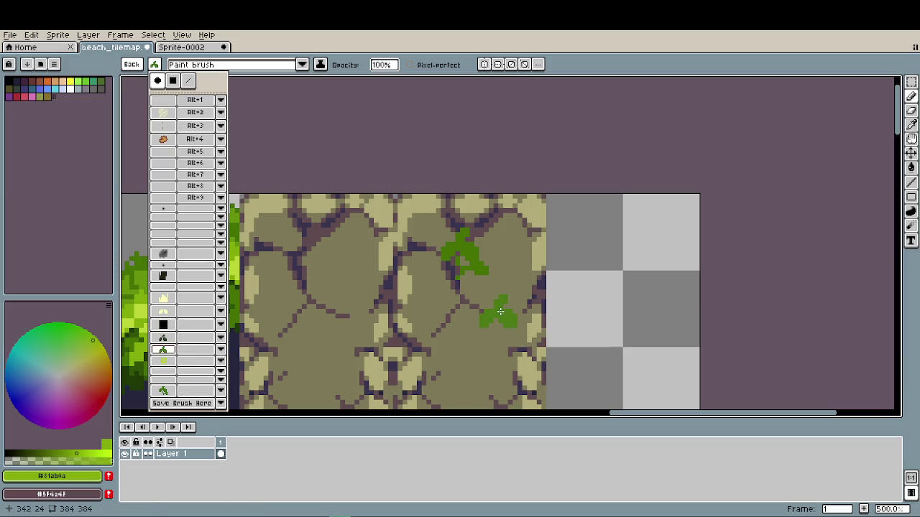
pyautogui.click(500, 311)
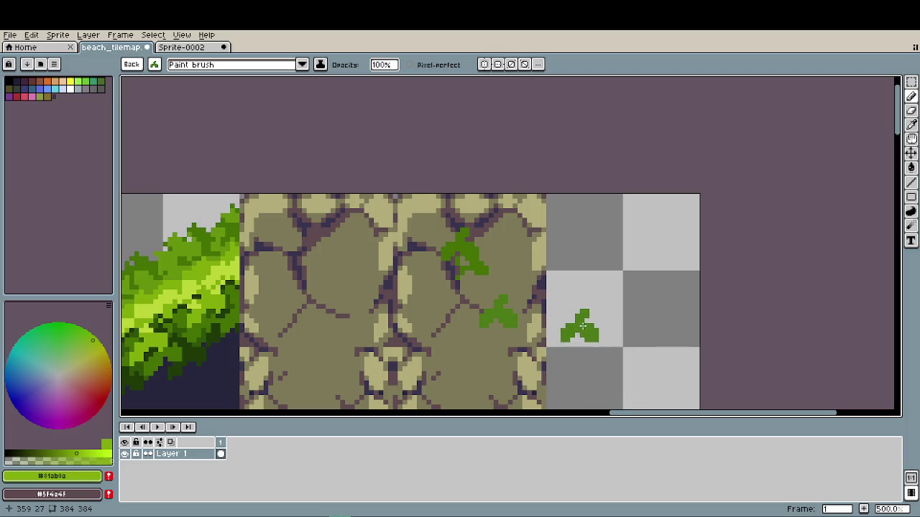
pyautogui.click(133, 64)
pyautogui.click(130, 64)
pyautogui.click(609, 273)
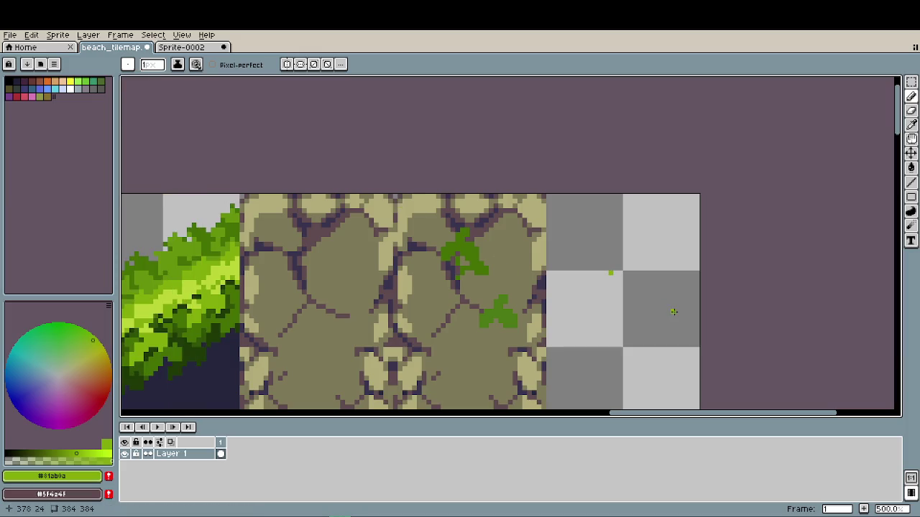
# - Undo the stray green dot, then add bright highlights to the lower leaf and darken its stray edge pixels
pyautogui.hotkey('ctrl', 'z')
pyautogui.scroll(1, 210, 295)
pyautogui.scroll(1, 210, 295)
pyautogui.press('alt')
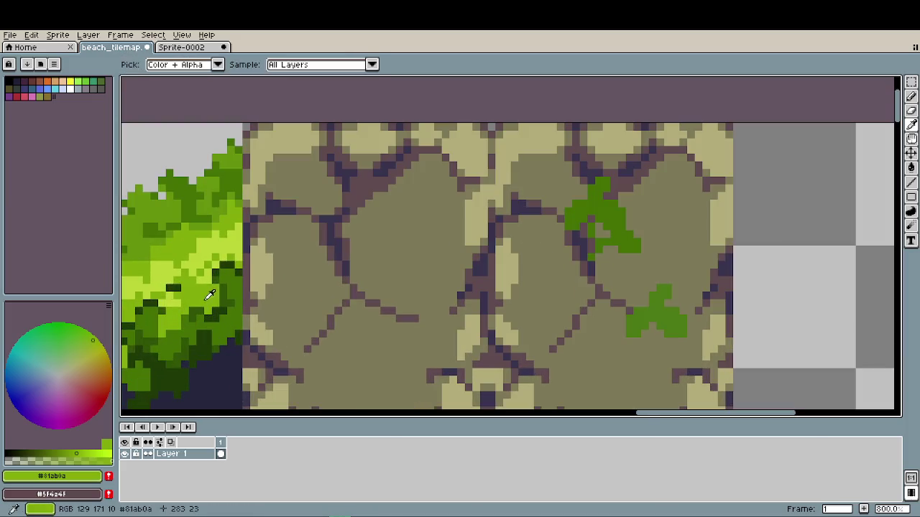
pyautogui.scroll(2, 648, 307)
pyautogui.scroll(1, 649, 306)
pyautogui.moveTo(649, 307); pyautogui.dragTo(697, 336)
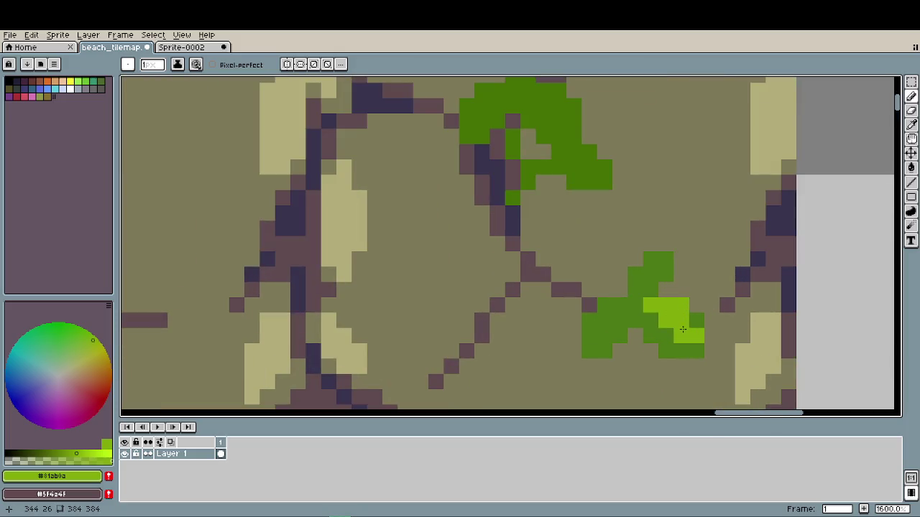
pyautogui.keyDown('alt'); pyautogui.click(698, 314); pyautogui.keyUp('alt')
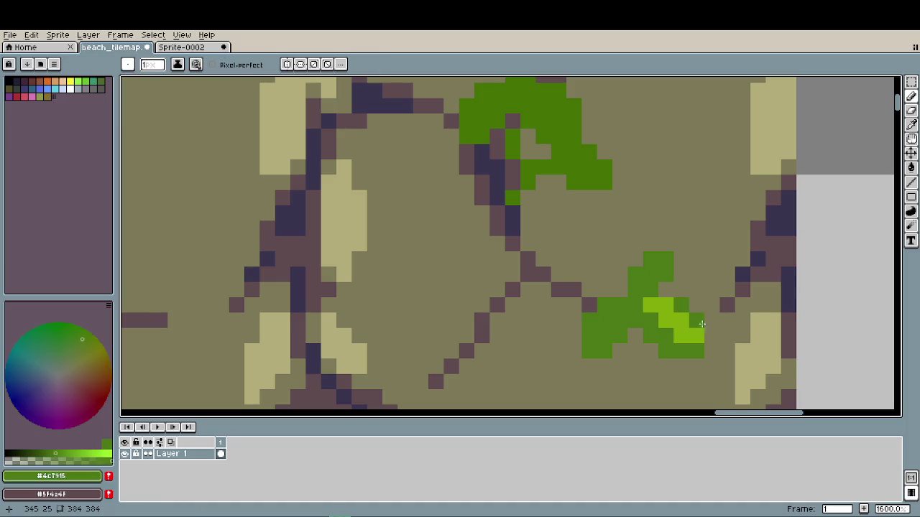
pyautogui.click(697, 336)
pyautogui.click(680, 336)
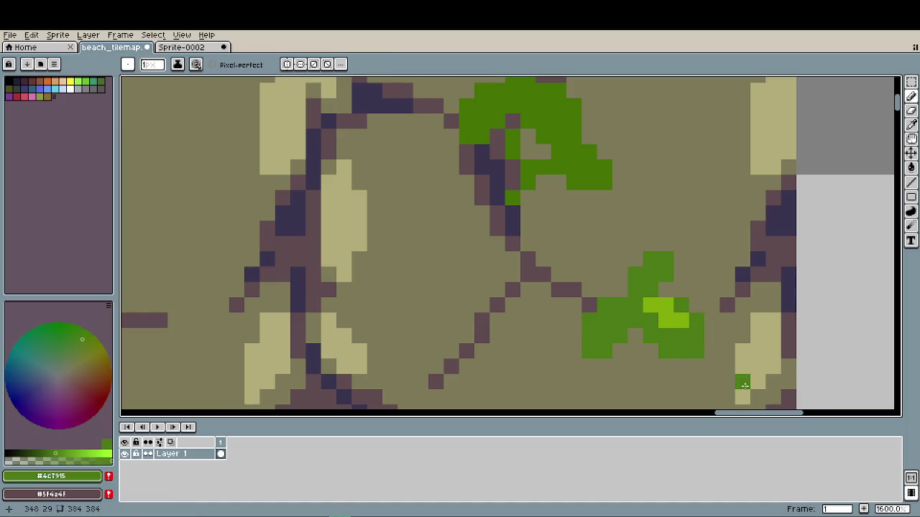
# - Add bright green highlight pixels across the upper leaf sprig
pyautogui.moveTo(665, 340); pyautogui.dragTo(561, 346)
pyautogui.keyDown('alt'); pyautogui.click(575, 311); pyautogui.keyUp('alt')
pyautogui.click(540, 277)
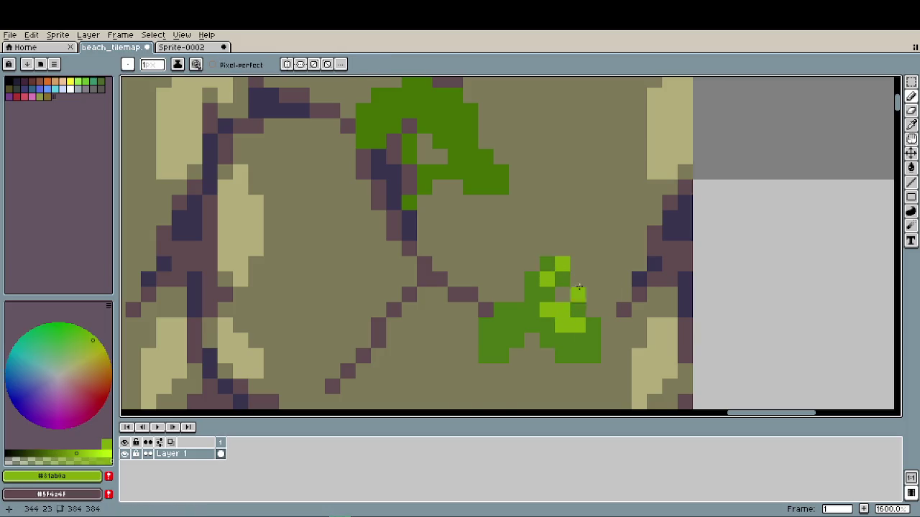
pyautogui.scroll(-5, 565, 280)
pyautogui.scroll(-1, 542, 310)
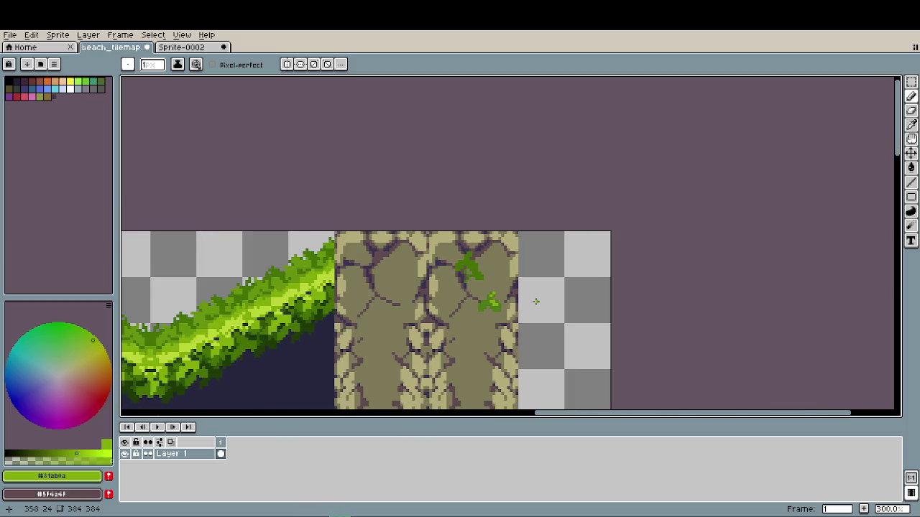
pyautogui.scroll(1, 532, 287)
pyautogui.scroll(3, 520, 257)
pyautogui.scroll(1, 501, 259)
pyautogui.click(464, 206)
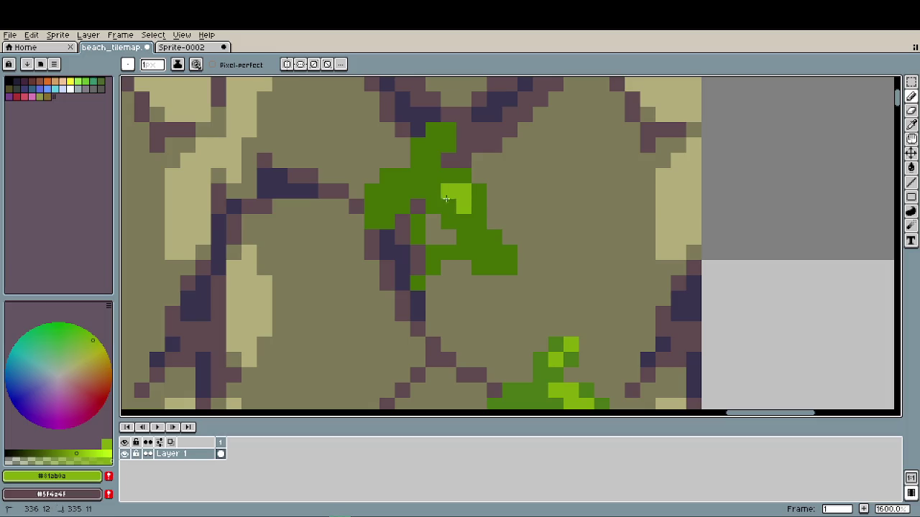
pyautogui.click(448, 176)
pyautogui.click(433, 192)
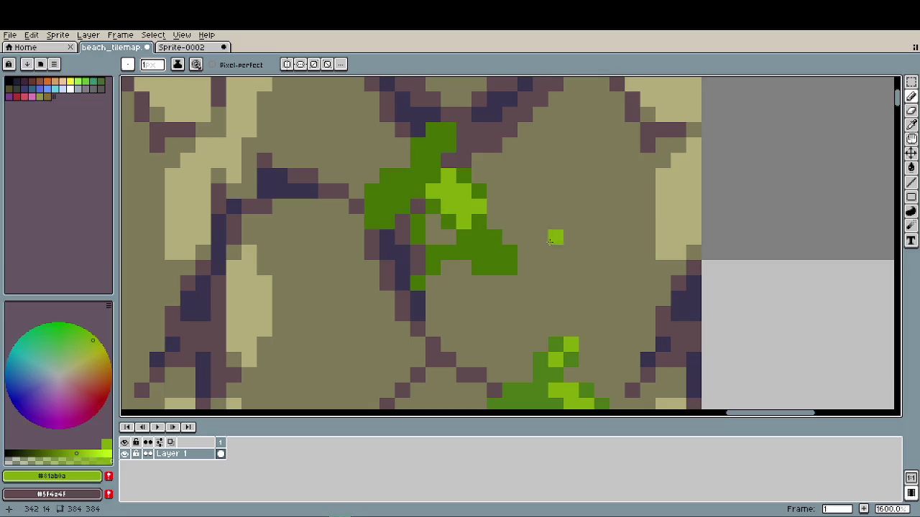
pyautogui.click(495, 222)
# - Darken a stray bright pixel on the leaf with the dark leaf green
pyautogui.scroll(-4, 536, 257)
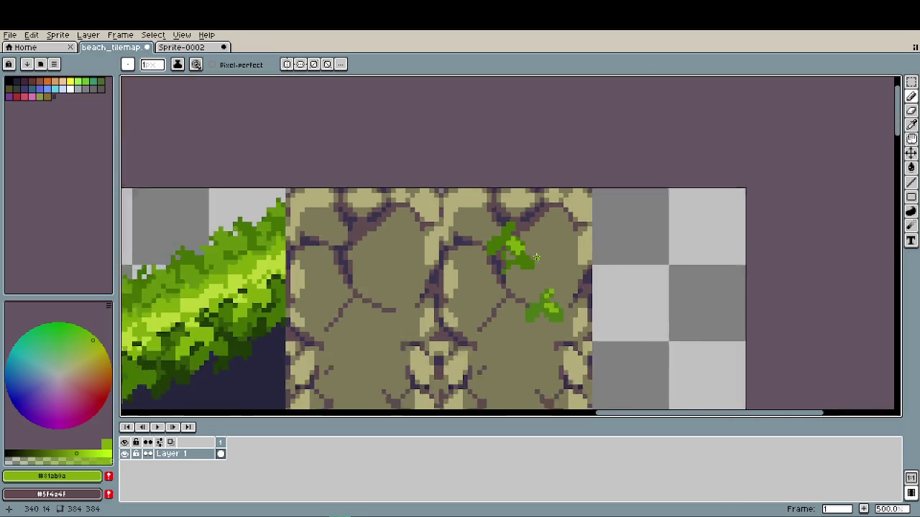
pyautogui.scroll(-1, 567, 262)
pyautogui.scroll(4, 597, 267)
pyautogui.scroll(4, 579, 288)
pyautogui.keyDown('alt'); pyautogui.click(558, 280); pyautogui.keyUp('alt')
pyautogui.click(582, 257)
# - Extend the light green highlight on the upper leaf
pyautogui.scroll(-3, 586, 288)
pyautogui.scroll(-2, 590, 307)
pyautogui.scroll(-1, 620, 332)
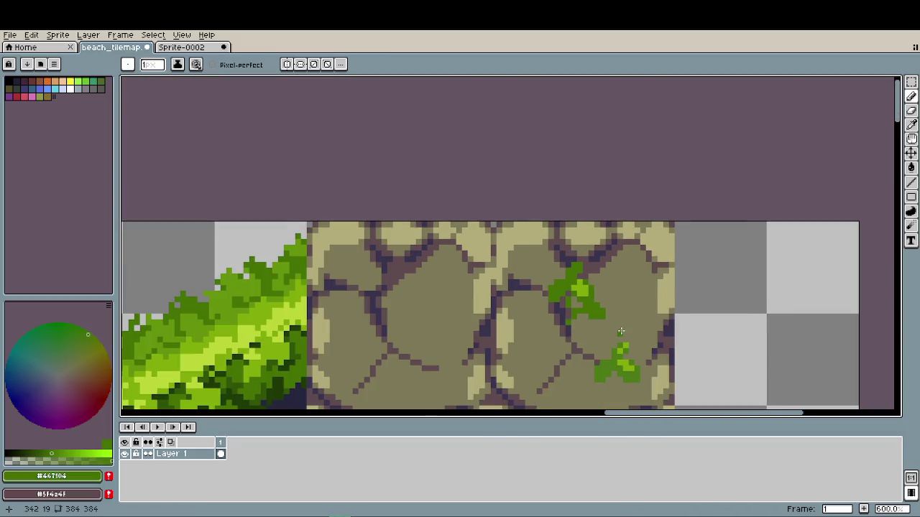
pyautogui.scroll(1, 621, 331)
pyautogui.scroll(-2, 612, 306)
pyautogui.scroll(-1, 632, 294)
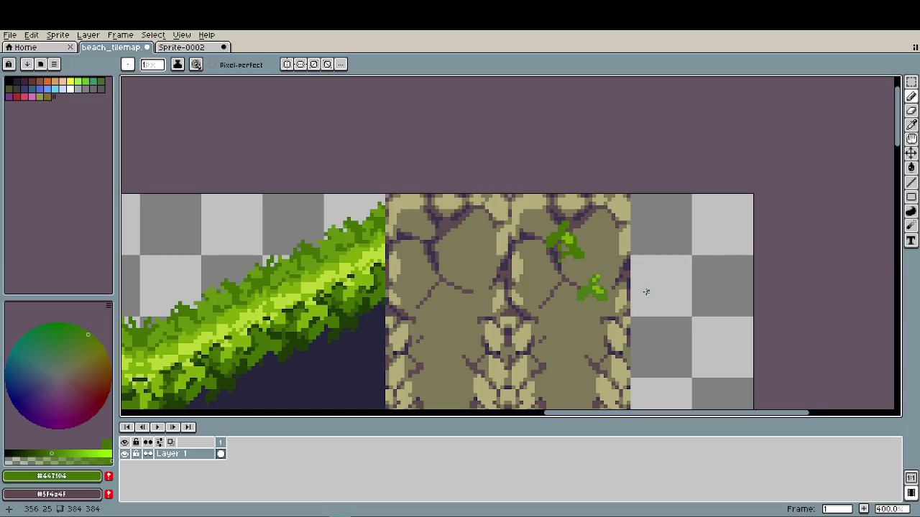
pyautogui.scroll(-1, 633, 284)
pyautogui.scroll(-1, 582, 259)
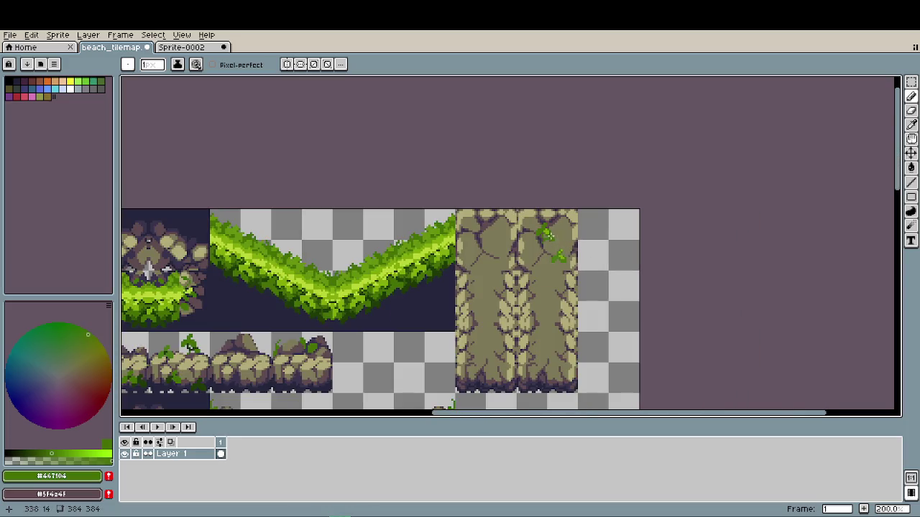
pyautogui.scroll(4, 551, 237)
pyautogui.scroll(1, 517, 232)
pyautogui.keyDown('alt'); pyautogui.click(482, 230); pyautogui.keyUp('alt')
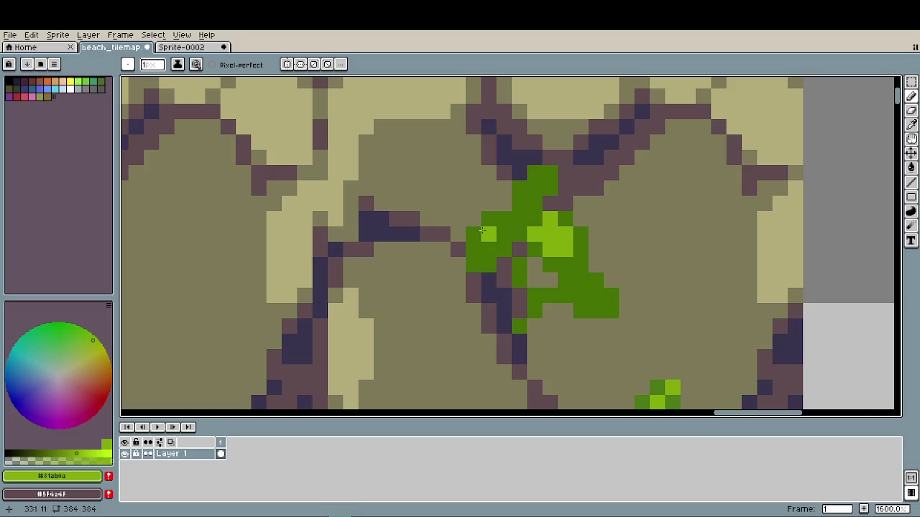
pyautogui.click(503, 221)
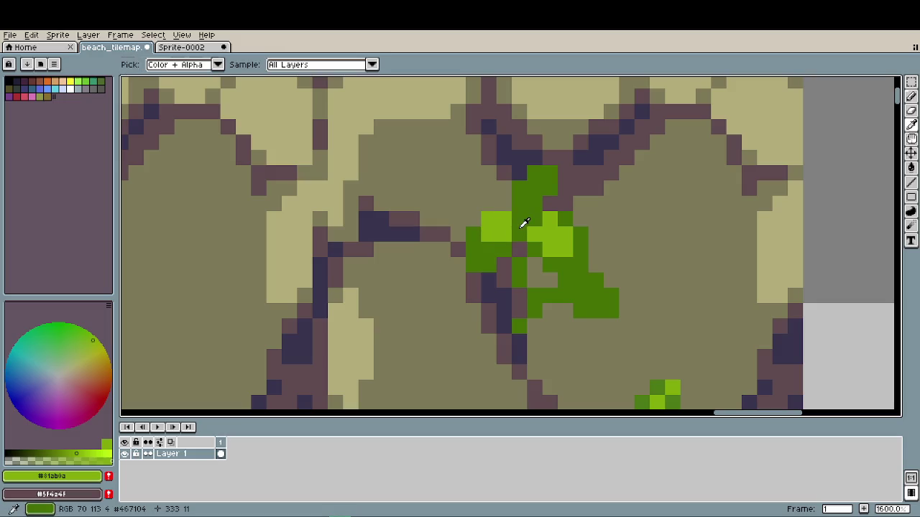
# - Re-sample the dark leaf green while shifting the view to the stone tile and grass
pyautogui.scroll(-2, 519, 228)
pyautogui.keyDown('alt'); pyautogui.click(514, 238); pyautogui.keyUp('alt')
pyautogui.scroll(-2, 474, 263)
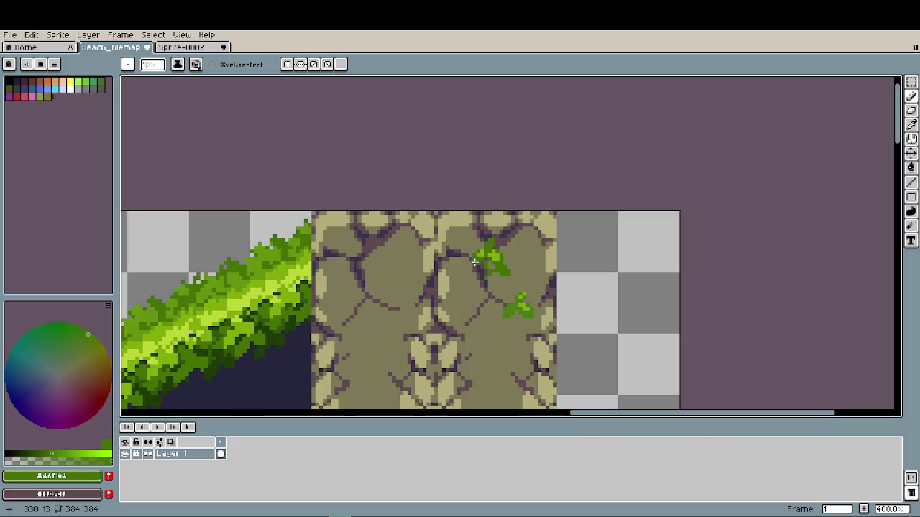
pyautogui.scroll(-1, 536, 288)
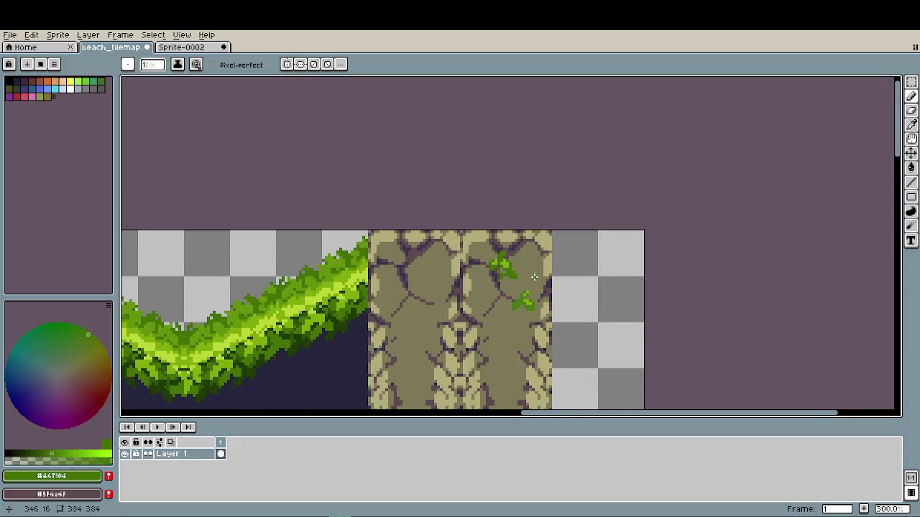
pyautogui.moveTo(529, 273)
pyautogui.mouseDown()
pyautogui.moveTo(534, 240)
pyautogui.moveTo(627, 261)
pyautogui.mouseUp()
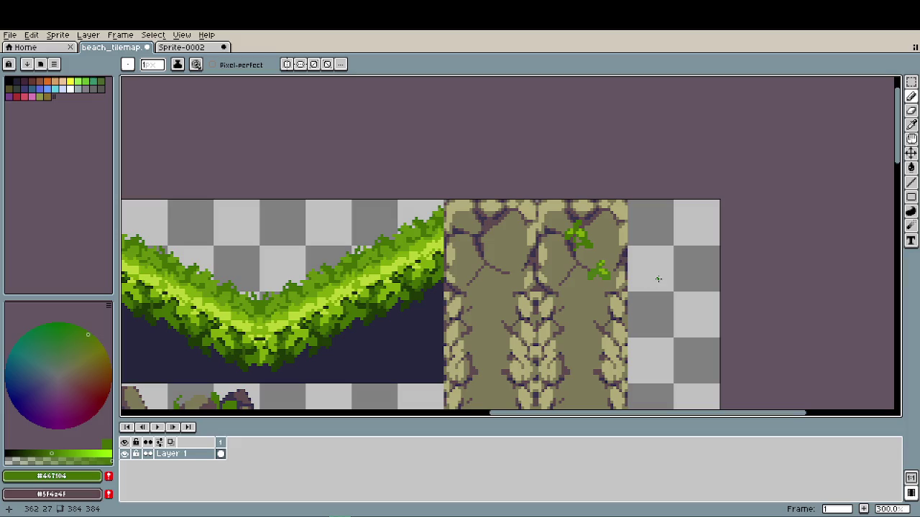
pyautogui.scroll(2, 421, 307)
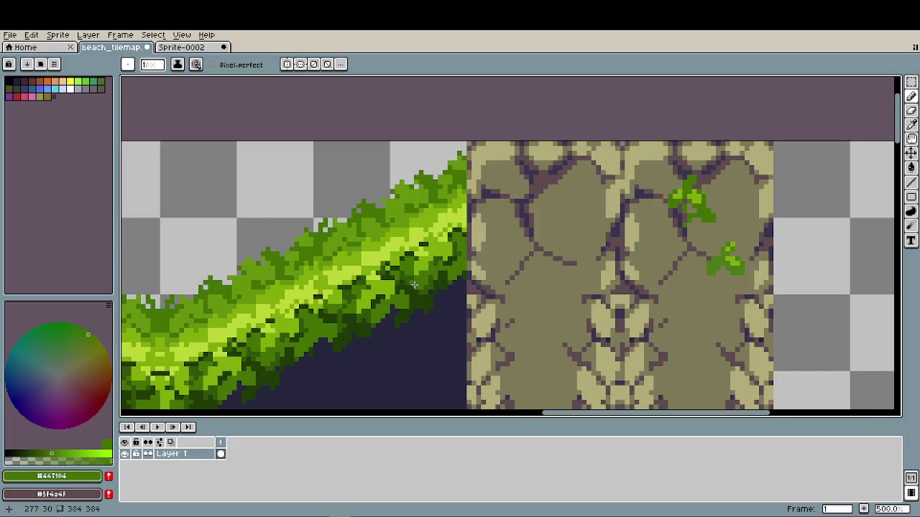
pyautogui.scroll(1, 401, 303)
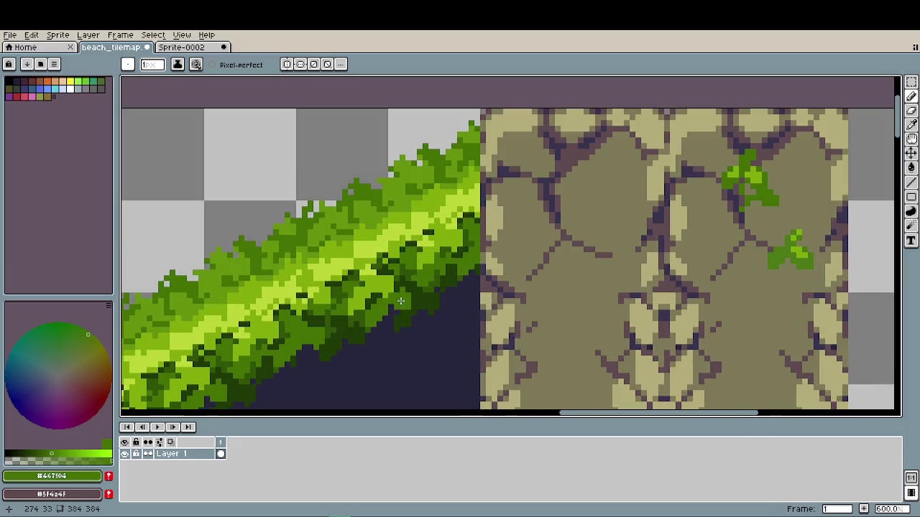
pyautogui.keyDown('alt'); pyautogui.click(415, 296); pyautogui.keyUp('alt')
# - Pick dark green #1f3a06 and shade the upper leaf sprig, undoing one misplaced pixel
pyautogui.scroll(1, 734, 187)
pyautogui.scroll(2, 734, 187)
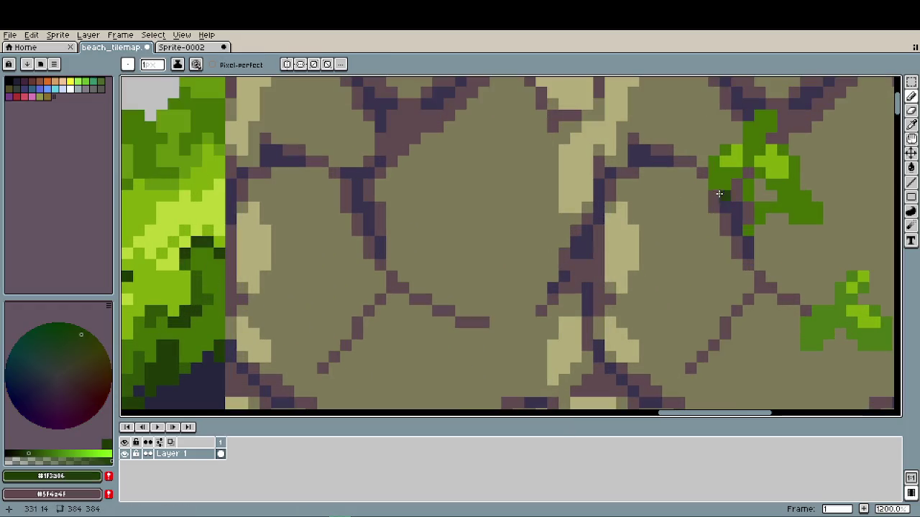
pyautogui.keyDown('alt'); pyautogui.click(216, 327); pyautogui.keyUp('alt')
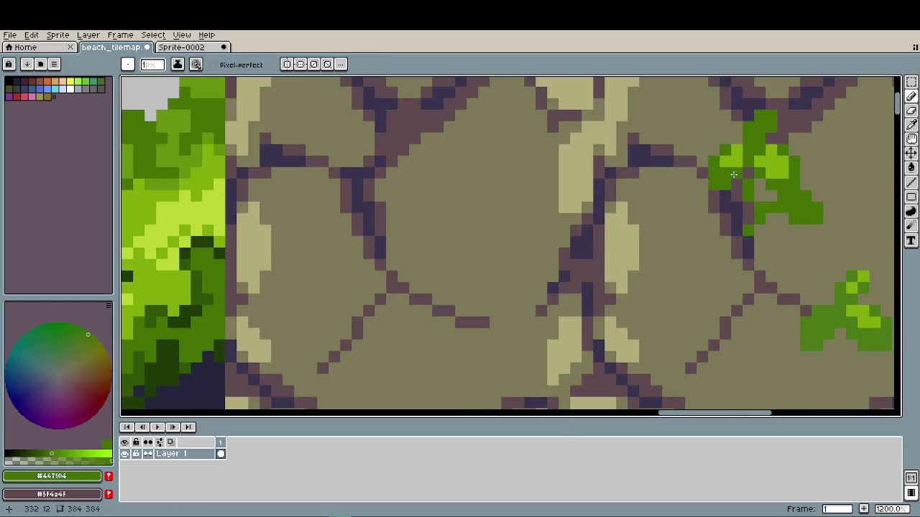
pyautogui.keyDown('alt'); pyautogui.click(158, 326); pyautogui.keyUp('alt')
pyautogui.click(770, 157)
pyautogui.scroll(1, 770, 157)
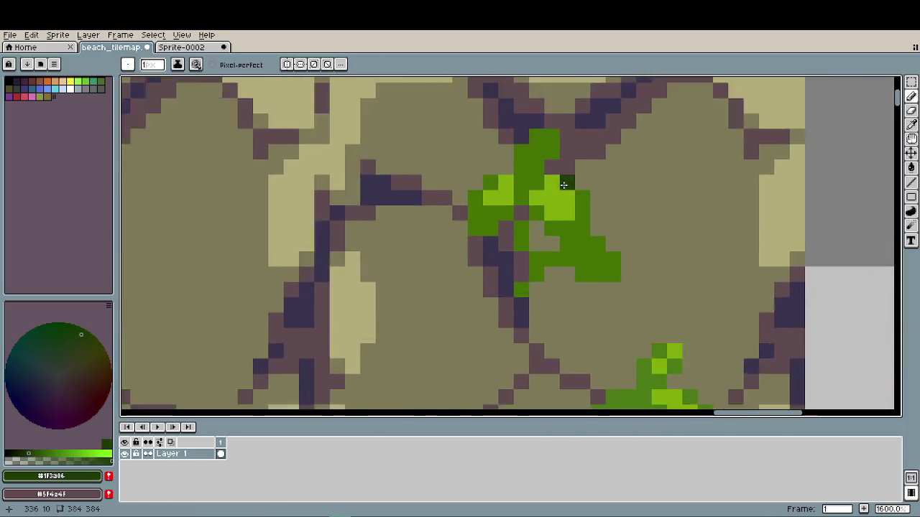
pyautogui.scroll(1, 564, 184)
pyautogui.hotkey('ctrl', 'z')
pyautogui.click(503, 180)
pyautogui.click(522, 179)
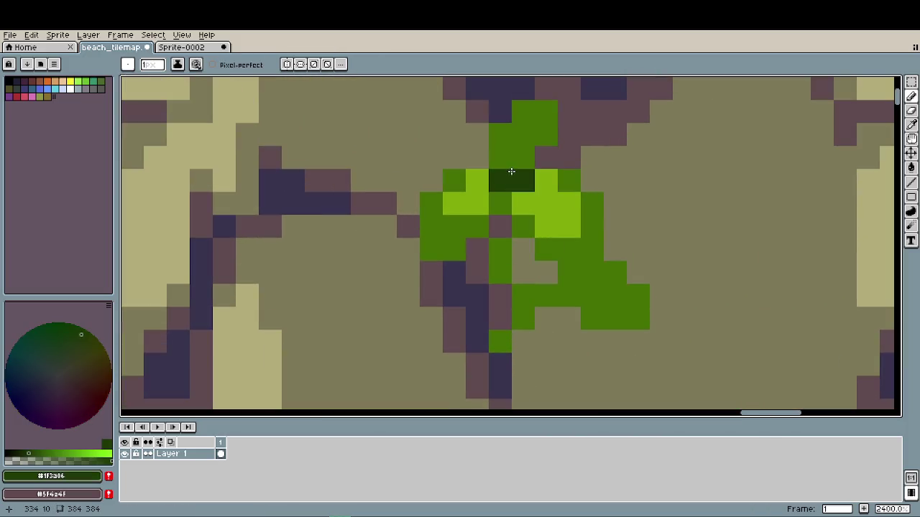
pyautogui.click(500, 158)
# - Darken pixels on the lower leaf sprig and left of its stem with #1f3a06
pyautogui.scroll(-4, 591, 230)
pyautogui.scroll(-4, 592, 231)
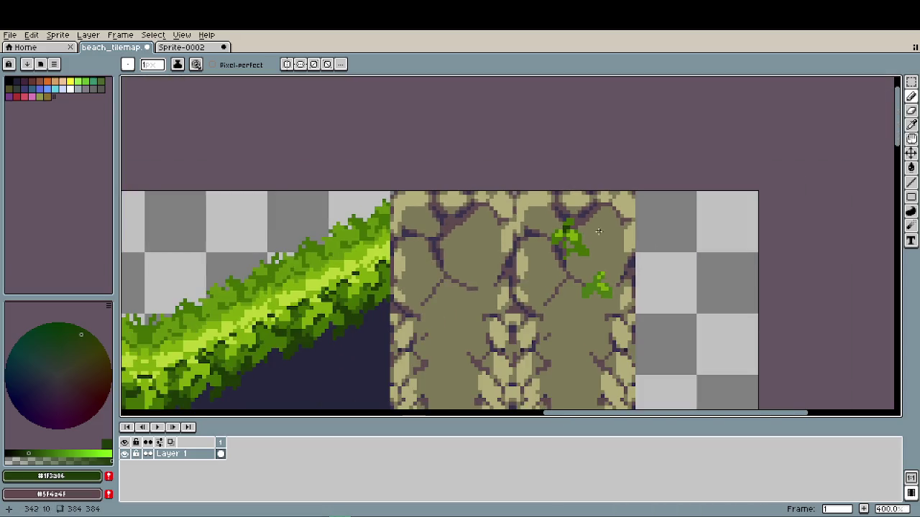
pyautogui.scroll(5, 528, 239)
pyautogui.scroll(3, 479, 277)
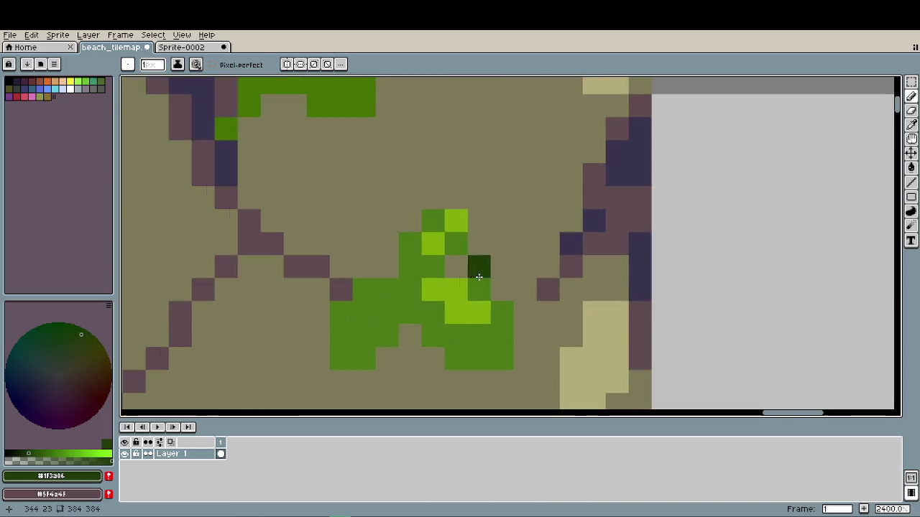
pyautogui.click(385, 291)
pyautogui.click(390, 309)
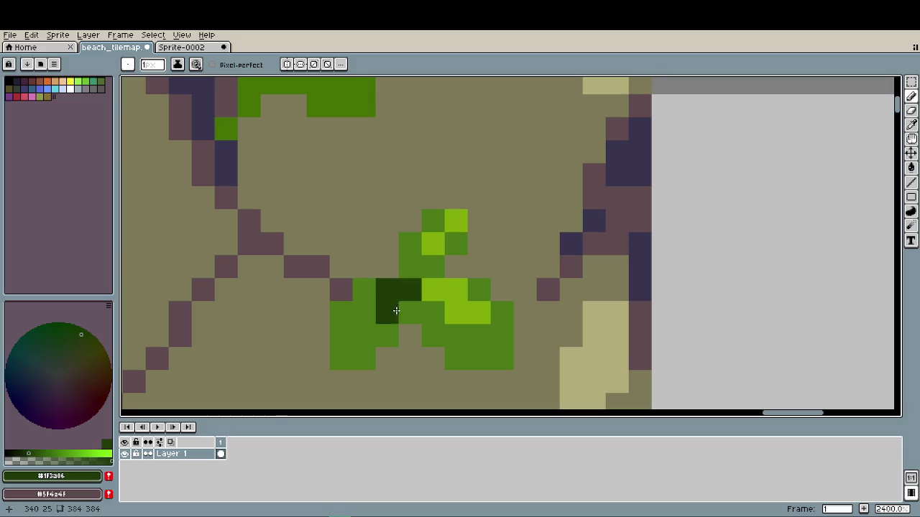
pyautogui.scroll(-6, 416, 322)
pyautogui.scroll(4, 437, 311)
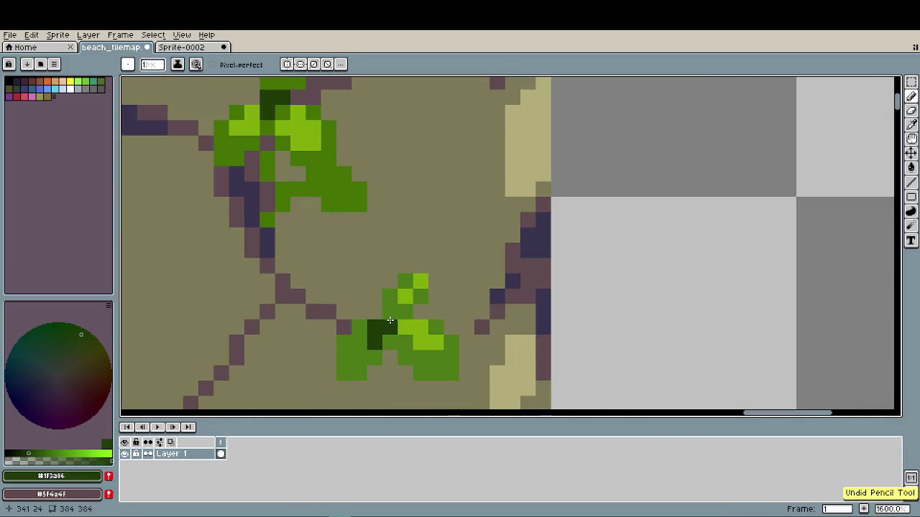
pyautogui.click(360, 327)
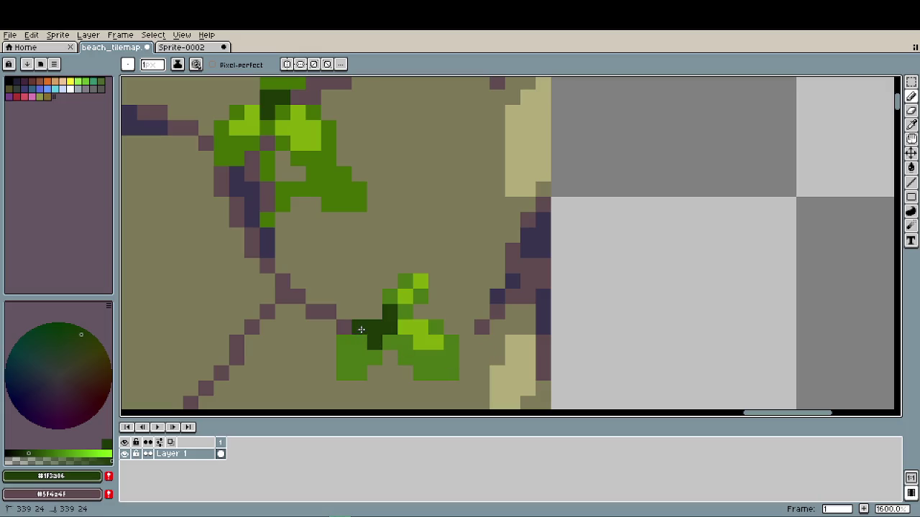
pyautogui.click(451, 358)
# - Repaint stray dark pixels in mid green #4c7915, then add dark green around the dark block
pyautogui.scroll(-6, 457, 354)
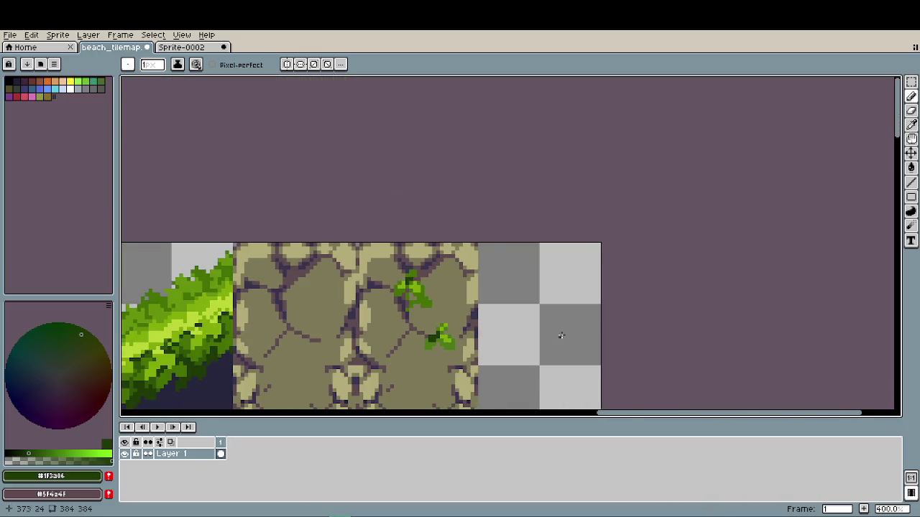
pyautogui.scroll(-1, 563, 335)
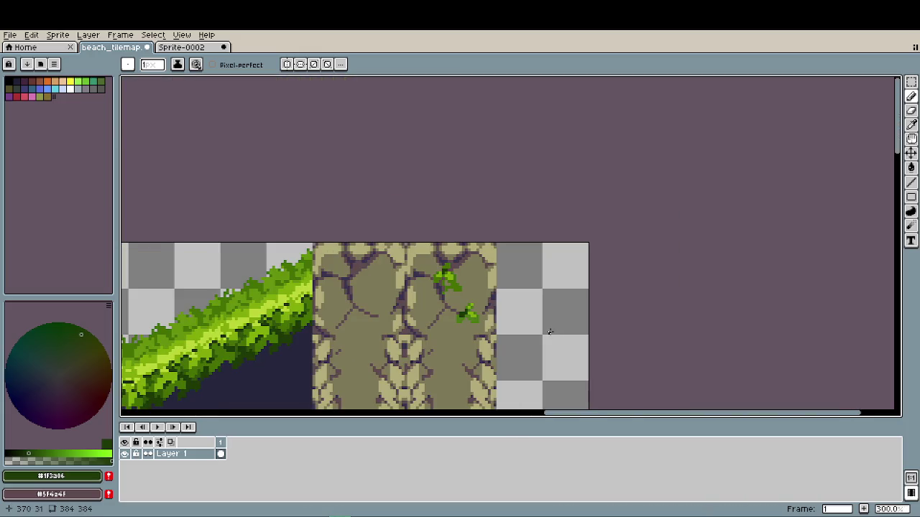
pyautogui.scroll(5, 498, 325)
pyautogui.scroll(2, 481, 316)
pyautogui.keyDown('alt'); pyautogui.click(481, 321); pyautogui.keyUp('alt')
pyautogui.moveTo(460, 276); pyautogui.dragTo(464, 263)
pyautogui.keyDown('alt'); pyautogui.click(438, 280); pyautogui.keyUp('alt')
pyautogui.moveTo(419, 290)
pyautogui.mouseDown()
pyautogui.moveTo(420, 309)
pyautogui.moveTo(439, 304)
pyautogui.mouseUp()
pyautogui.click(415, 321)
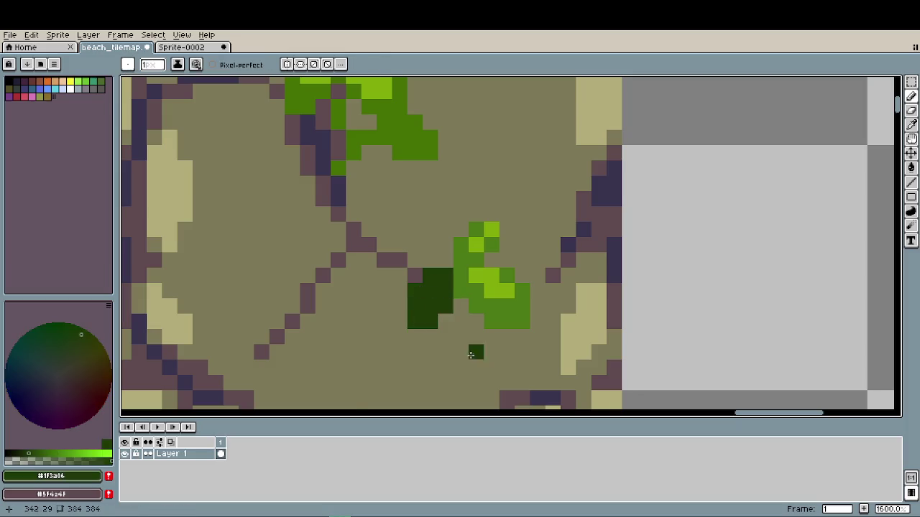
# - Touch up the remaining pixels of the lower leaf sprig
pyautogui.scroll(-4, 484, 346)
pyautogui.scroll(-2, 483, 346)
pyautogui.scroll(6, 484, 345)
pyautogui.click(472, 316)
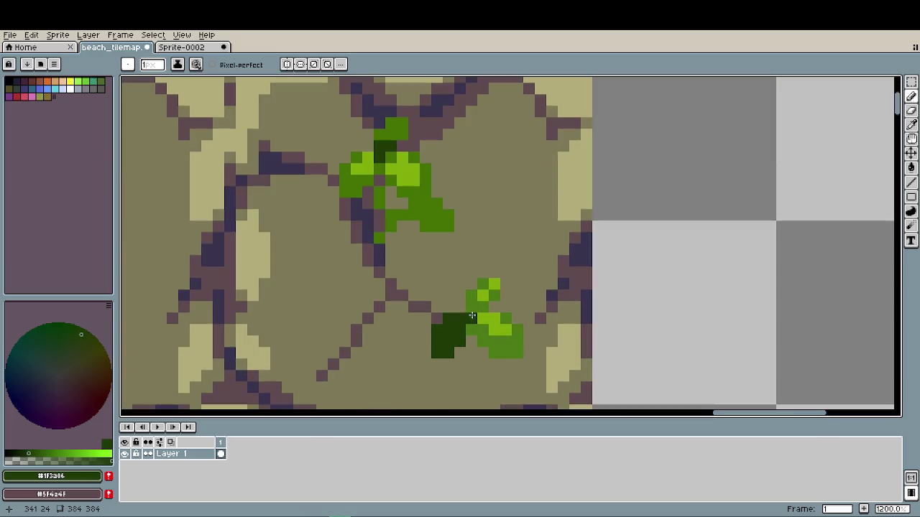
pyautogui.click(484, 340)
pyautogui.scroll(-2, 518, 367)
pyautogui.scroll(-3, 519, 368)
pyautogui.scroll(-1, 537, 344)
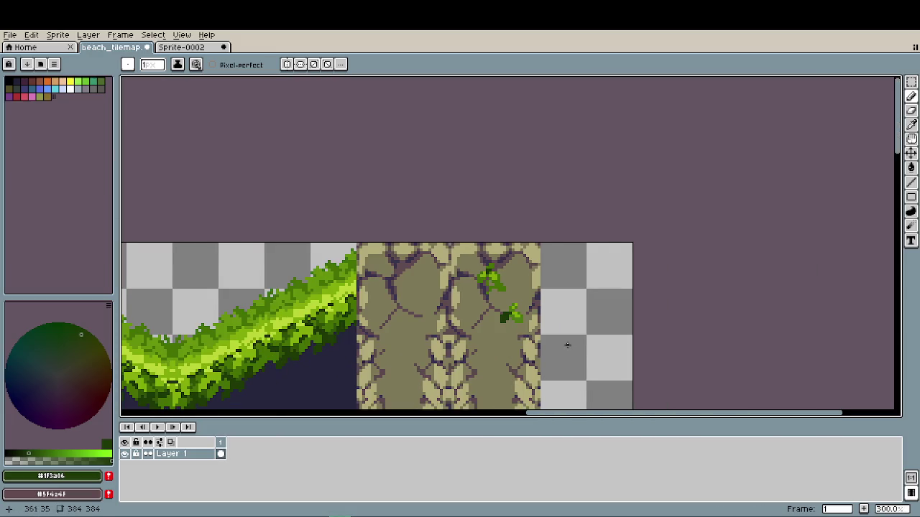
# - Undo the last two leaf-shading strokes and pan to the grass ledges and stone column
pyautogui.hotkey('ctrl', 'z')
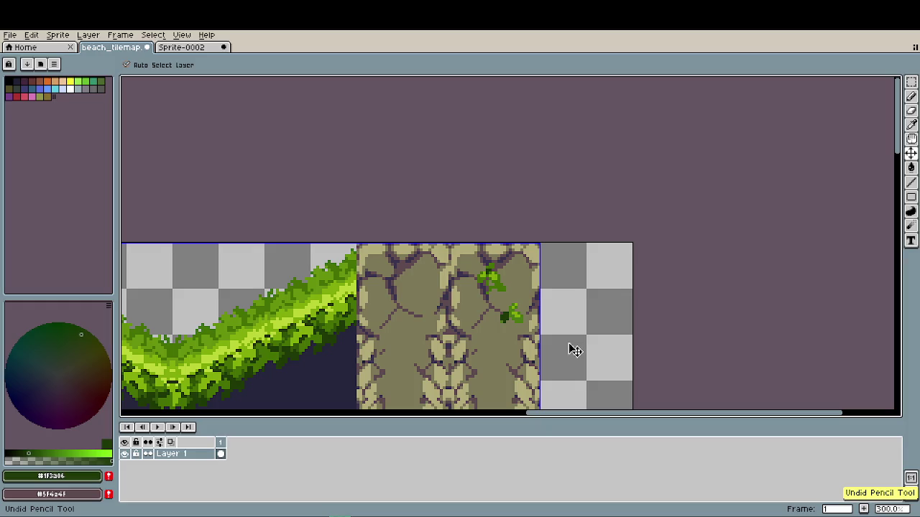
pyautogui.hotkey('ctrl', 'z')
pyautogui.scroll(-1, 551, 325)
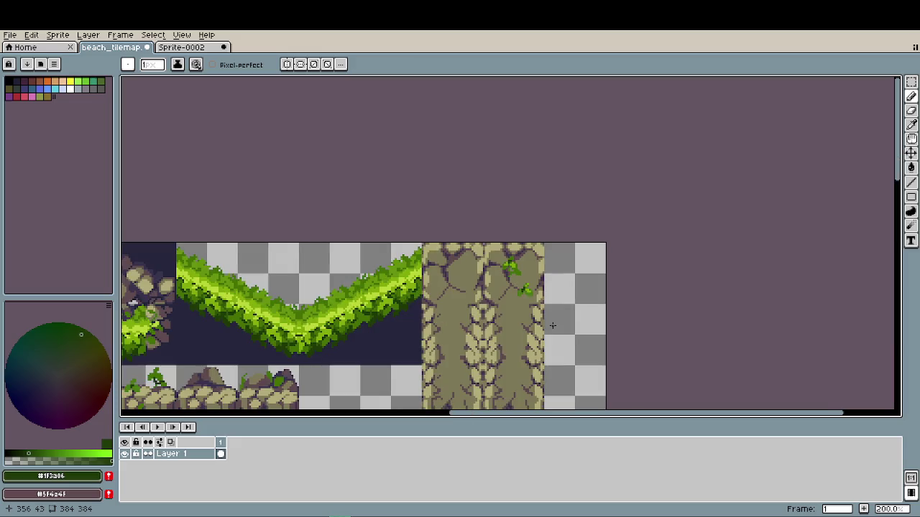
pyautogui.moveTo(552, 325); pyautogui.dragTo(517, 292)
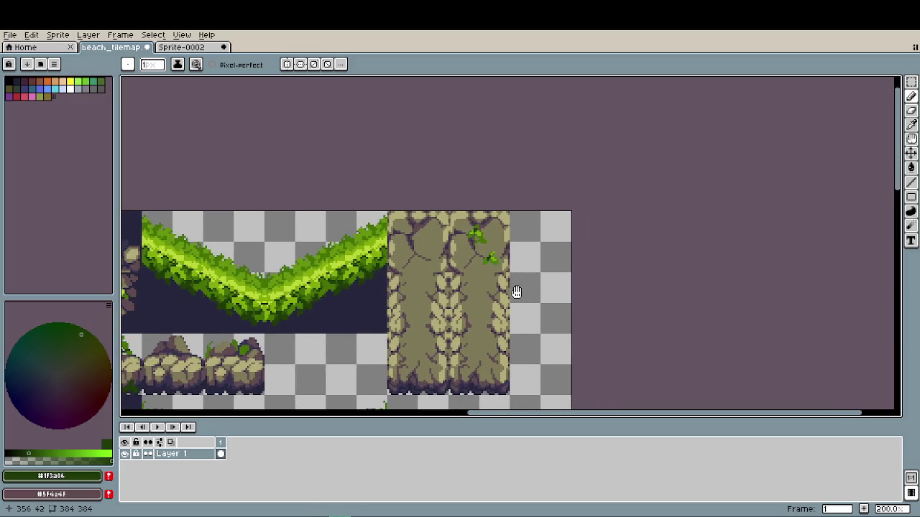
pyautogui.hscroll(-2, 507, 293)
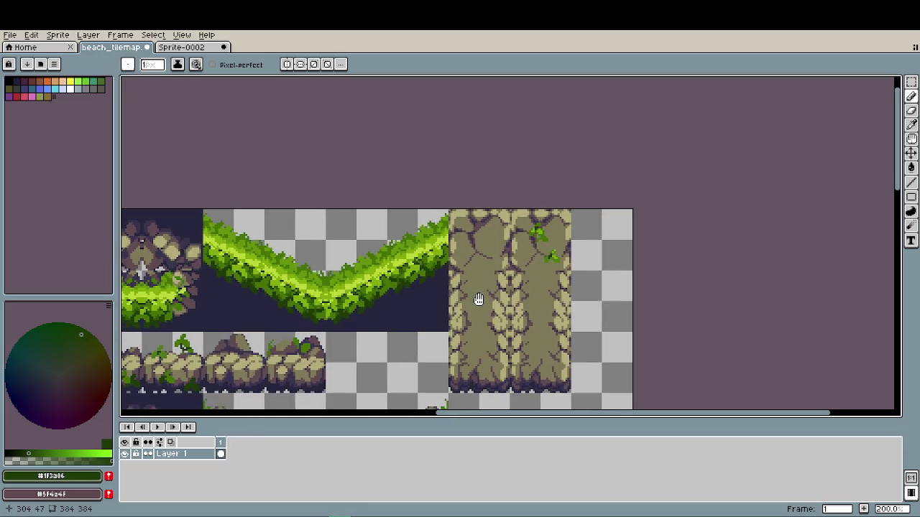
pyautogui.scroll(2, 479, 297)
pyautogui.scroll(2, 542, 267)
# - Select a 32×32 square of the stone column's lower pattern and return to the Pencil
pyautogui.moveTo(542, 251); pyautogui.dragTo(450, 171)
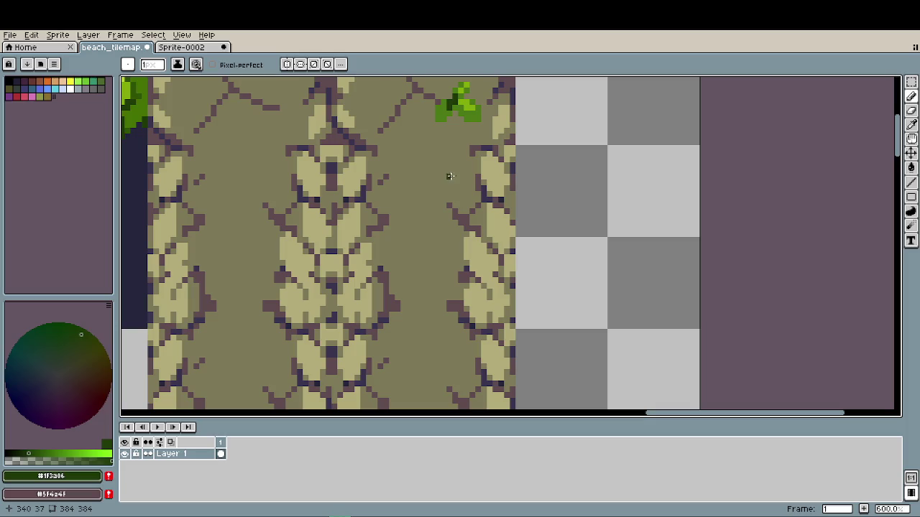
pyautogui.press('m')
pyautogui.moveTo(330, 145); pyautogui.dragTo(516, 330)
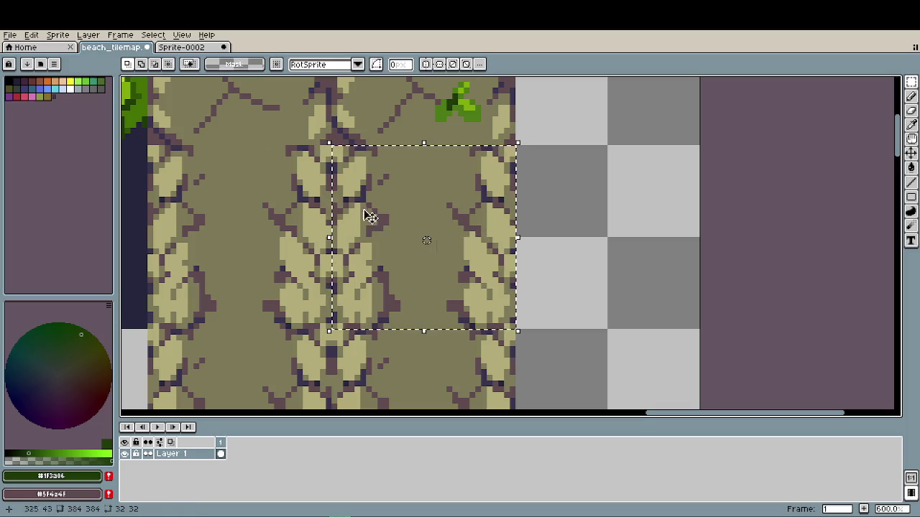
pyautogui.press('b')
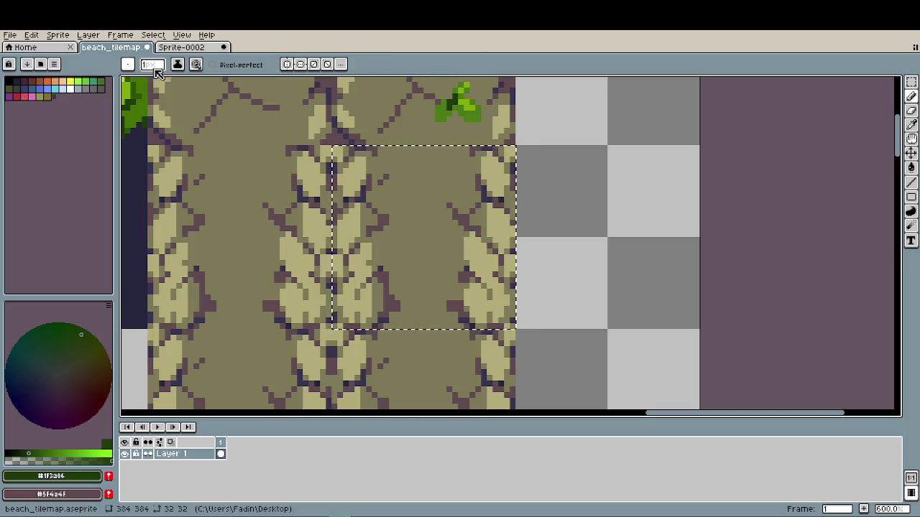
pyautogui.click(128, 65)
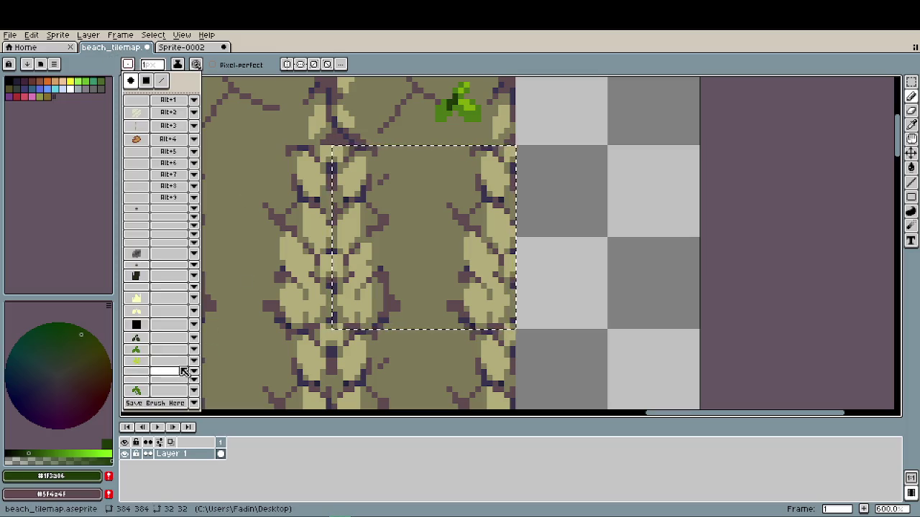
# - Choose the saved leaf brush and test-stamp leaves in mid and dark green on an empty area
pyautogui.click(137, 361)
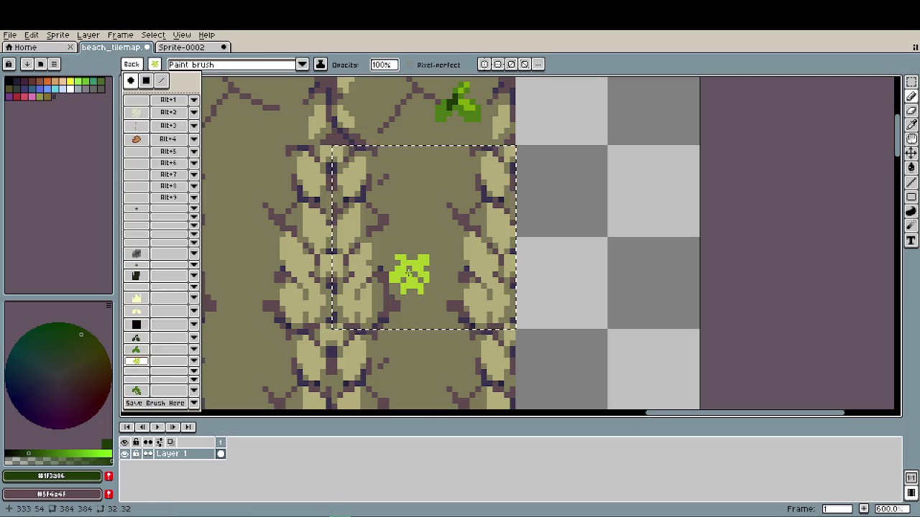
pyautogui.moveTo(468, 221)
pyautogui.mouseDown()
pyautogui.moveTo(492, 256)
pyautogui.moveTo(559, 255)
pyautogui.mouseUp()
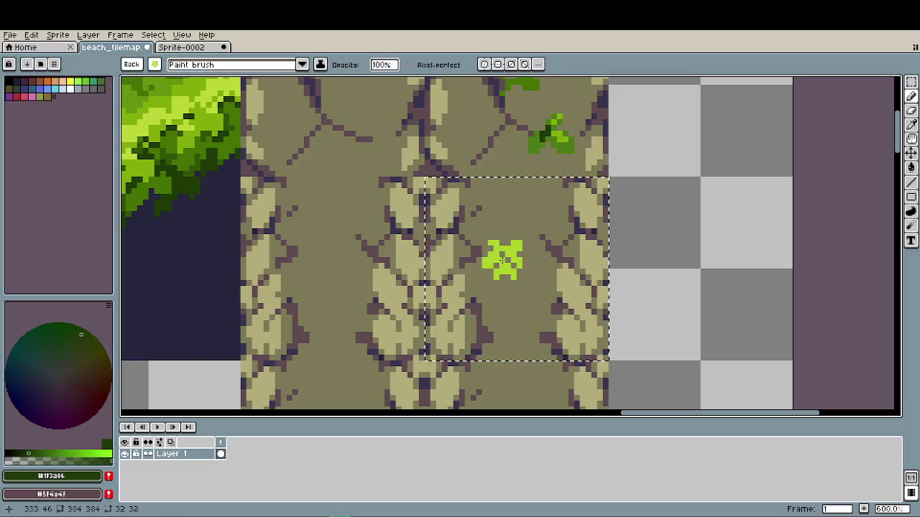
pyautogui.press('alt')
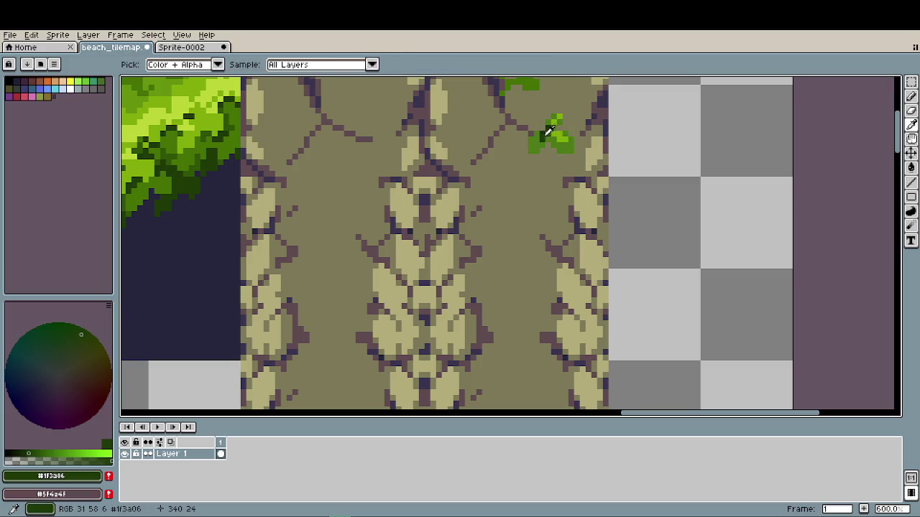
pyautogui.click(646, 237)
pyautogui.press('alt')
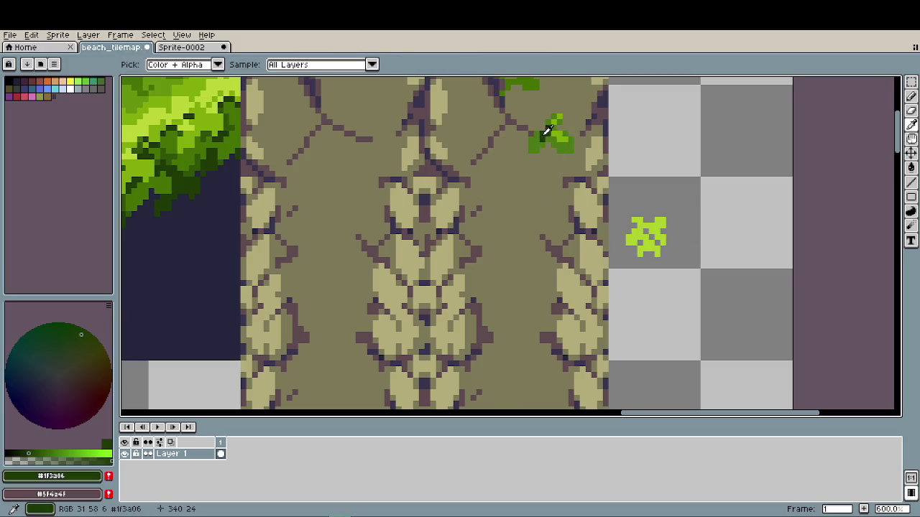
pyautogui.moveTo(692, 191); pyautogui.dragTo(651, 240)
pyautogui.keyDown('alt'); pyautogui.click(576, 144); pyautogui.keyUp('alt')
pyautogui.moveTo(690, 183)
pyautogui.mouseDown()
pyautogui.moveTo(710, 192)
pyautogui.moveTo(712, 230)
pyautogui.mouseUp()
pyautogui.press('alt')
pyautogui.keyDown('alt'); pyautogui.click(551, 131); pyautogui.keyUp('alt')
pyautogui.moveTo(705, 180); pyautogui.dragTo(719, 169)
pyautogui.hotkey('ctrl', 'z')
pyautogui.hotkey('ctrl', 'z')
pyautogui.hotkey('ctrl', 'z')
pyautogui.hotkey('ctrl', 'z')
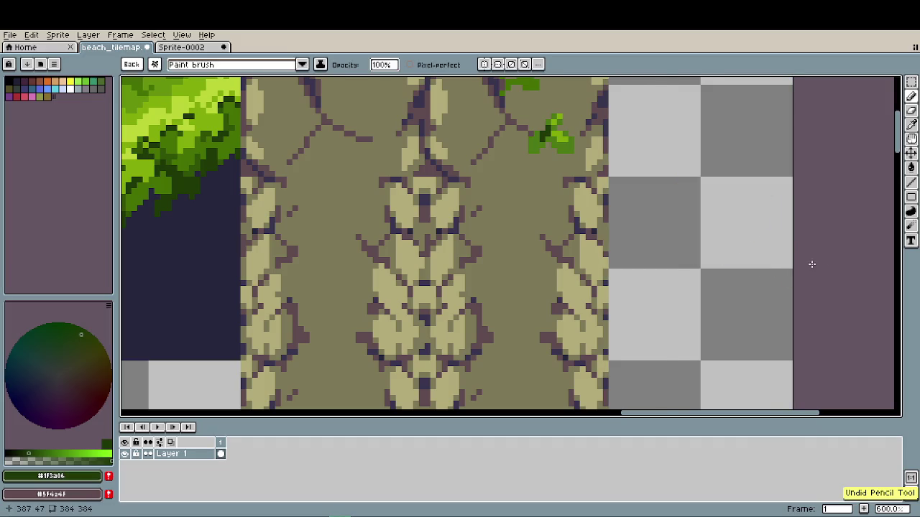
# - Select the column's lower-right square tile, stamp two dark-green plants, and add light-green highlights
pyautogui.press('m')
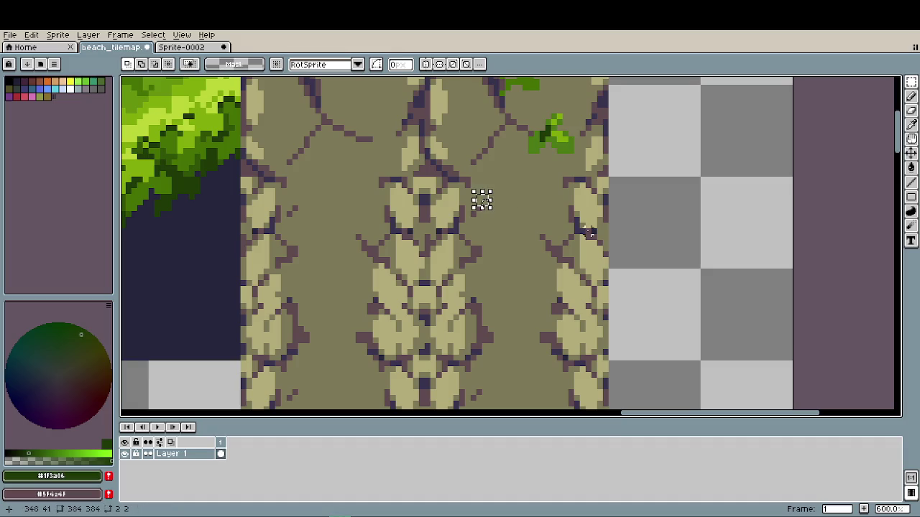
pyautogui.moveTo(470, 207)
pyautogui.mouseDown()
pyautogui.moveTo(496, 243)
pyautogui.moveTo(544, 281)
pyautogui.mouseUp()
pyautogui.moveTo(422, 175); pyautogui.dragTo(611, 363)
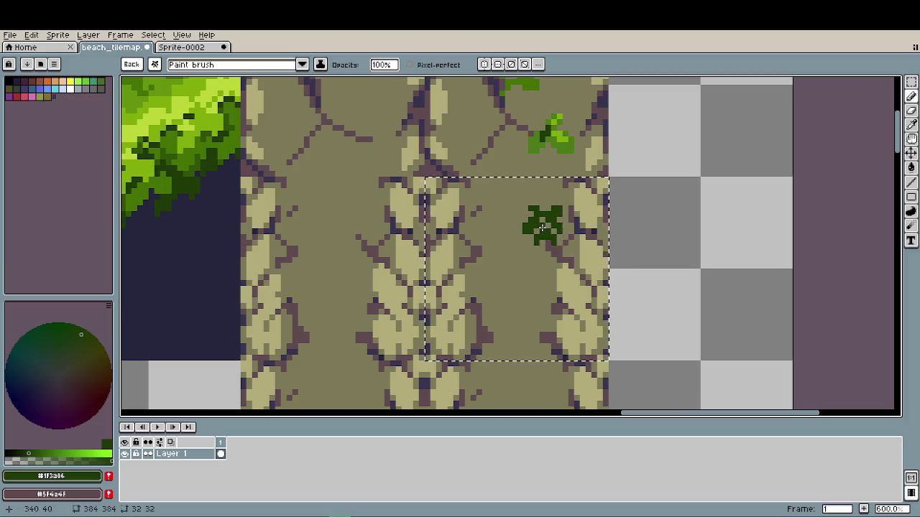
pyautogui.click(462, 223)
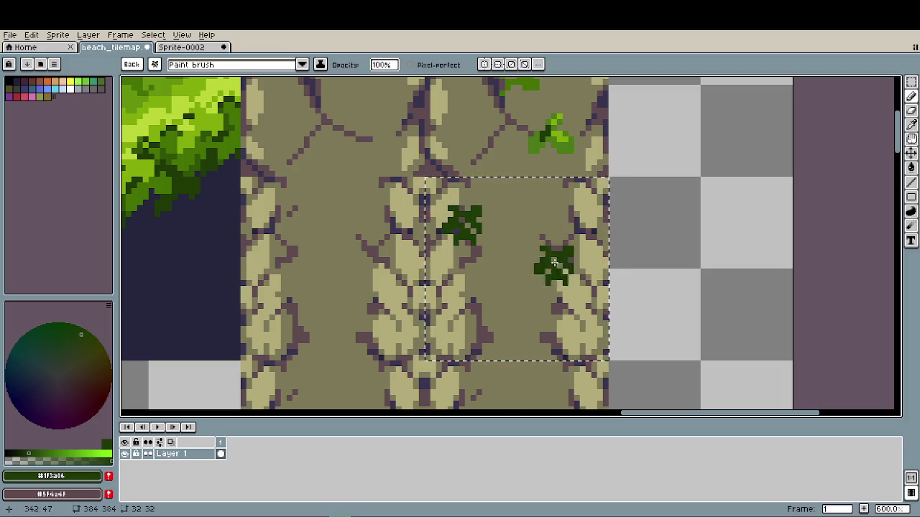
pyautogui.click(566, 305)
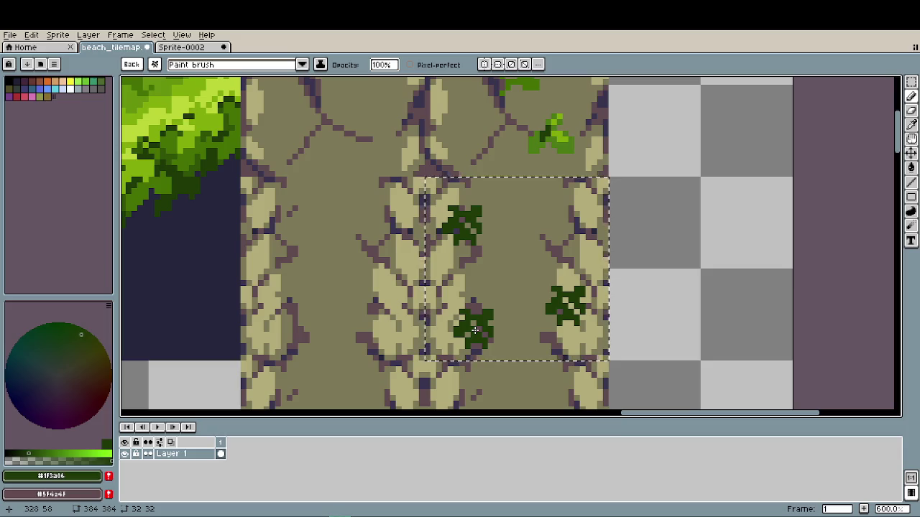
pyautogui.keyDown('alt'); pyautogui.click(552, 136); pyautogui.keyUp('alt')
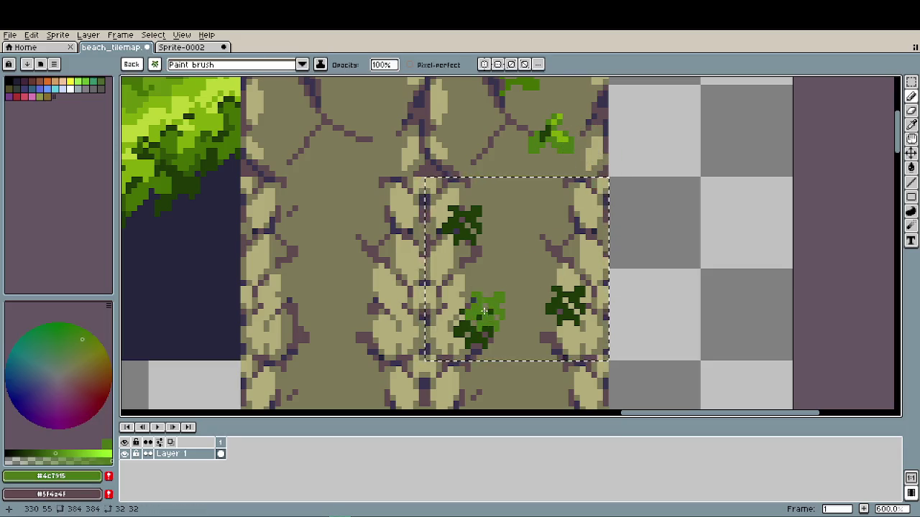
pyautogui.moveTo(470, 317); pyautogui.dragTo(466, 316)
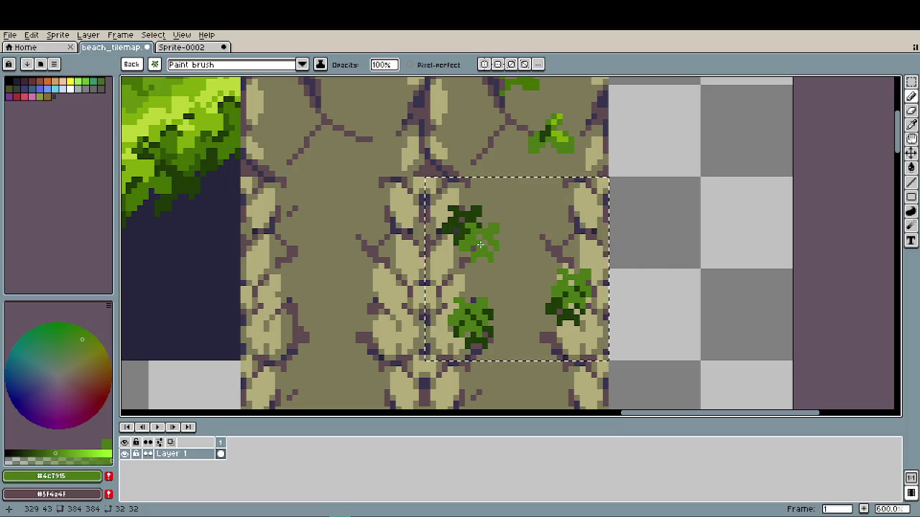
# - Shift one plant toward the tile's left side
pyautogui.scroll(-2, 567, 313)
pyautogui.scroll(-2, 567, 313)
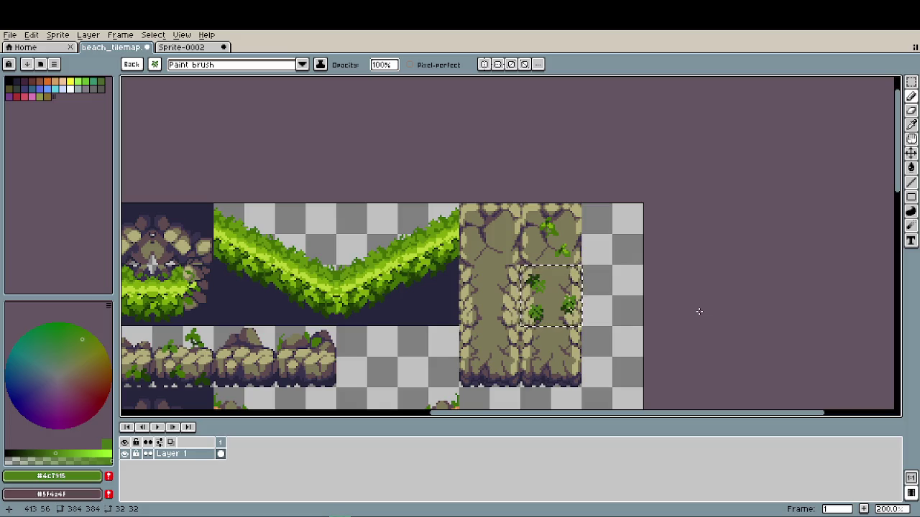
pyautogui.scroll(2, 481, 277)
pyautogui.scroll(1, 478, 277)
pyautogui.moveTo(479, 277); pyautogui.dragTo(418, 279)
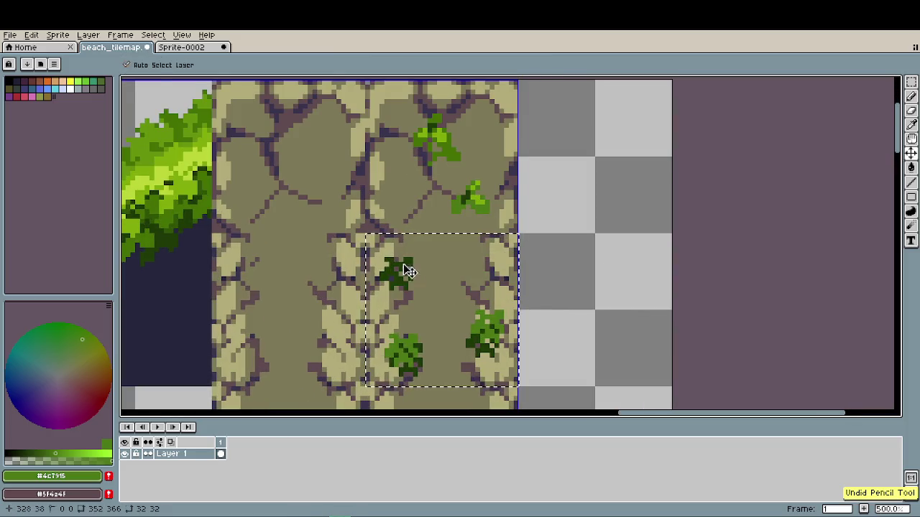
pyautogui.scroll(-2, 417, 279)
pyautogui.scroll(-1, 445, 287)
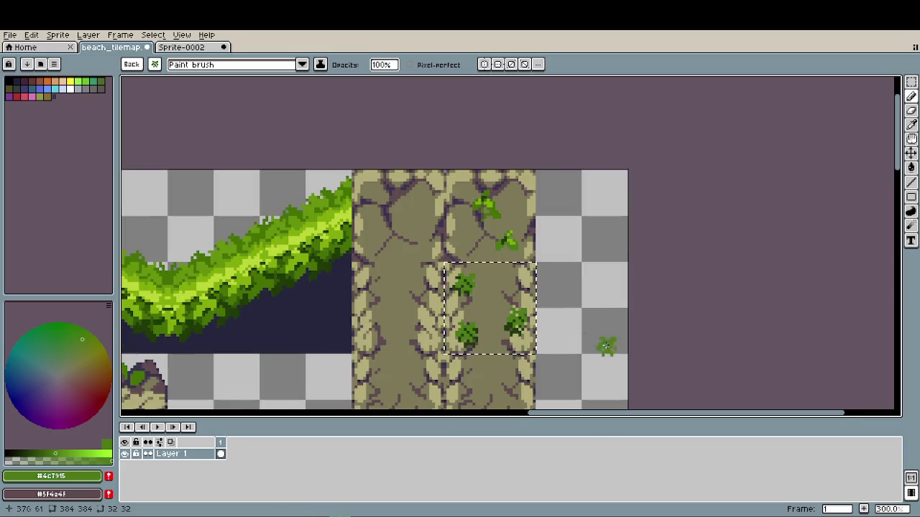
pyautogui.scroll(1, 554, 337)
pyautogui.scroll(1, 528, 295)
# - Stamp a plant in the tile's upper right with the saved plant brush, then deselect
pyautogui.click(132, 64)
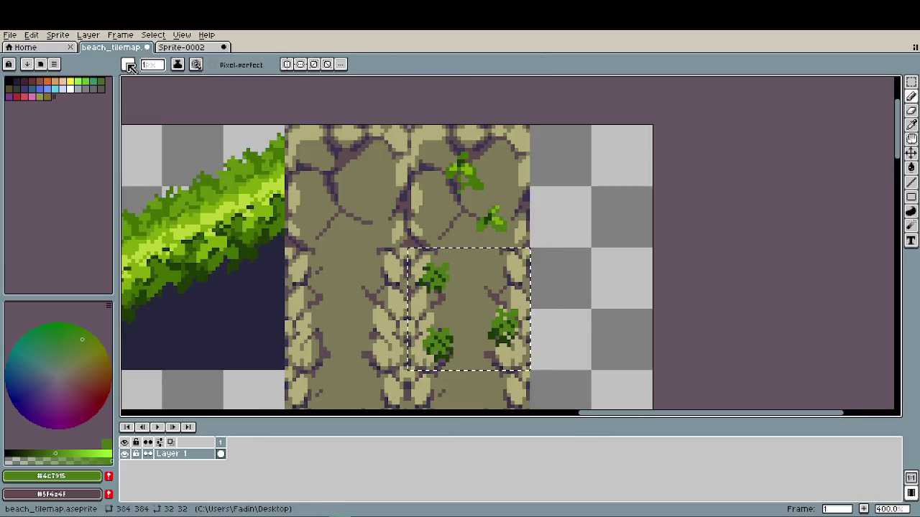
pyautogui.click(129, 65)
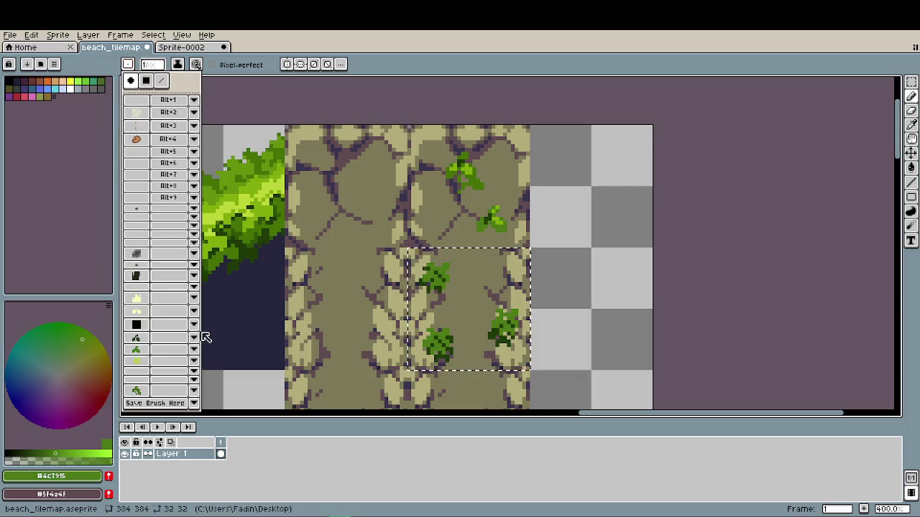
pyautogui.click(136, 390)
pyautogui.click(493, 272)
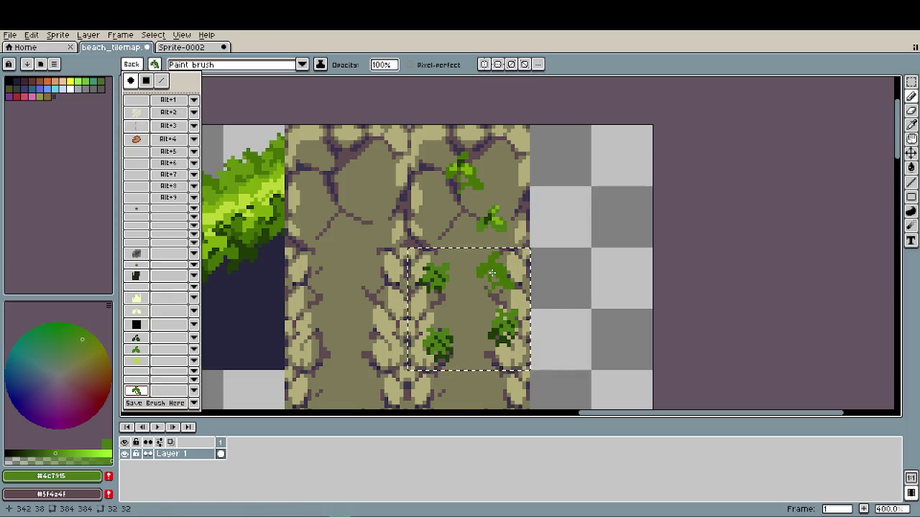
pyautogui.scroll(-2, 616, 335)
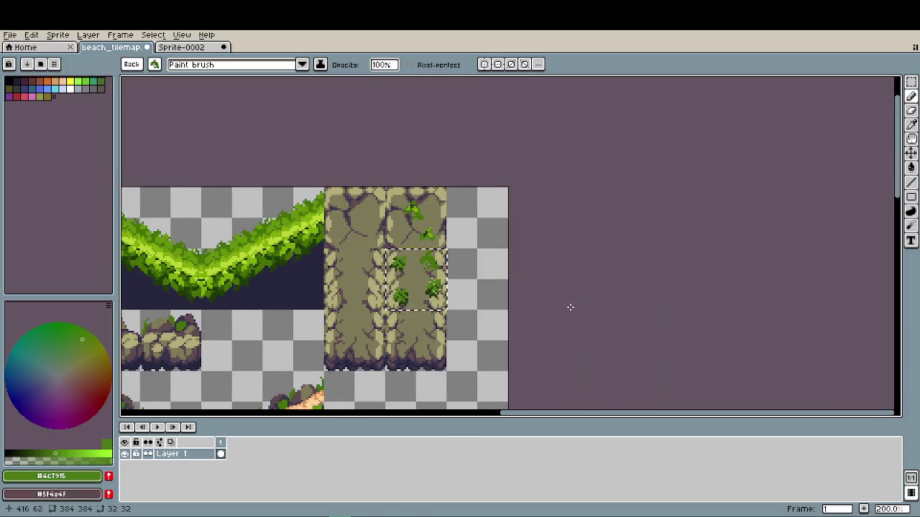
pyautogui.hotkey('ctrl', 'd')
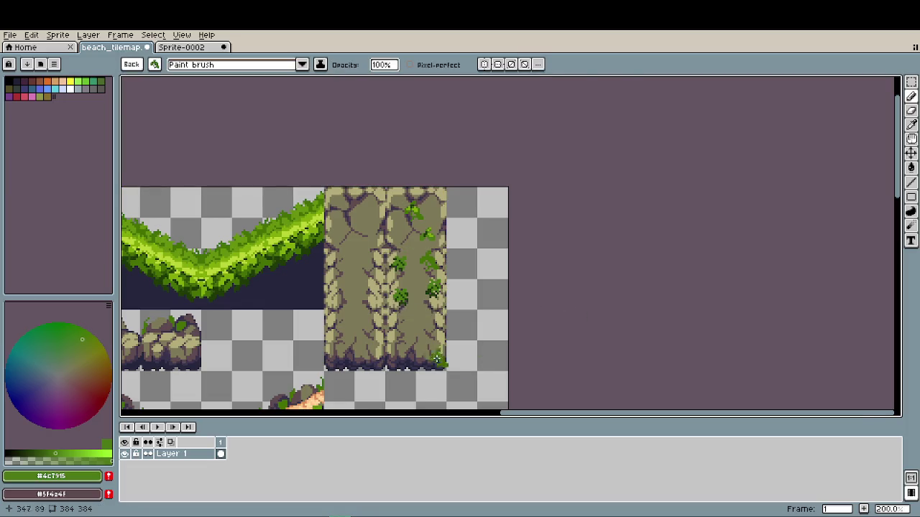
# - Paint a leaf cluster near the column's bottom, trying undo and redo, then restore the normal brush
pyautogui.scroll(3, 423, 352)
pyautogui.moveTo(424, 359); pyautogui.dragTo(430, 336)
pyautogui.hotkey('ctrl', 'z')
pyautogui.hotkey('ctrl', 'y')
pyautogui.hotkey('ctrl', 'z')
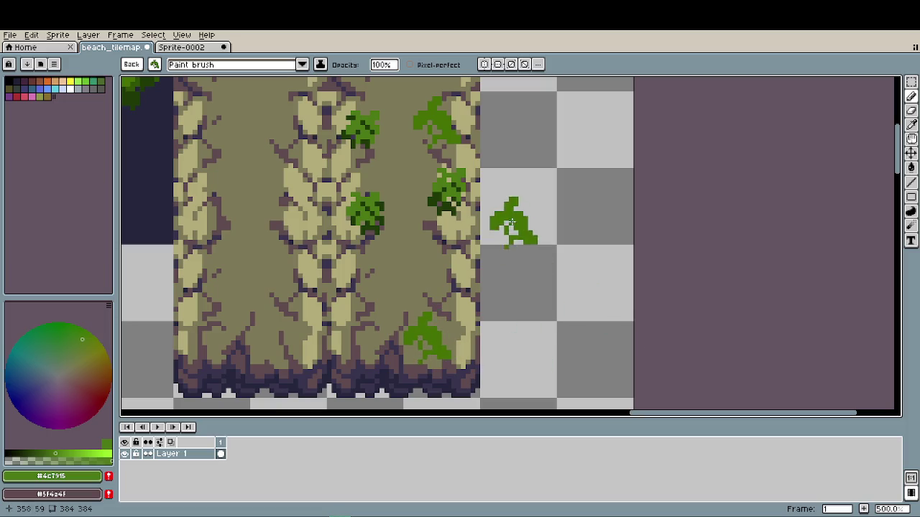
pyautogui.click(132, 65)
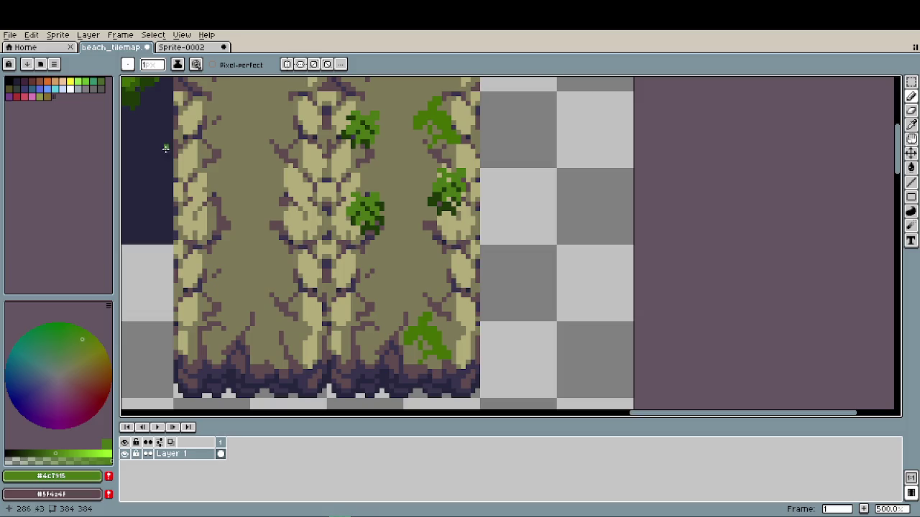
# - Unlock the first unwanted saved brush slot and delete it
pyautogui.click(128, 65)
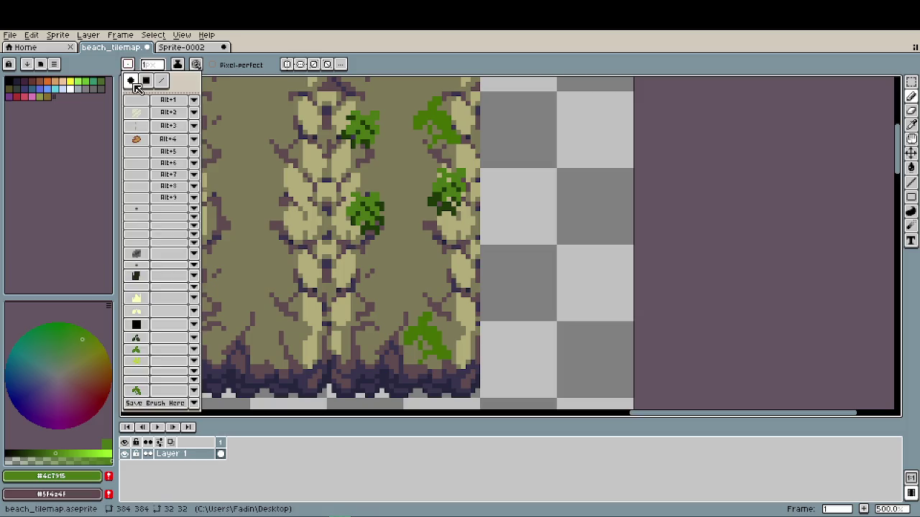
pyautogui.click(144, 371)
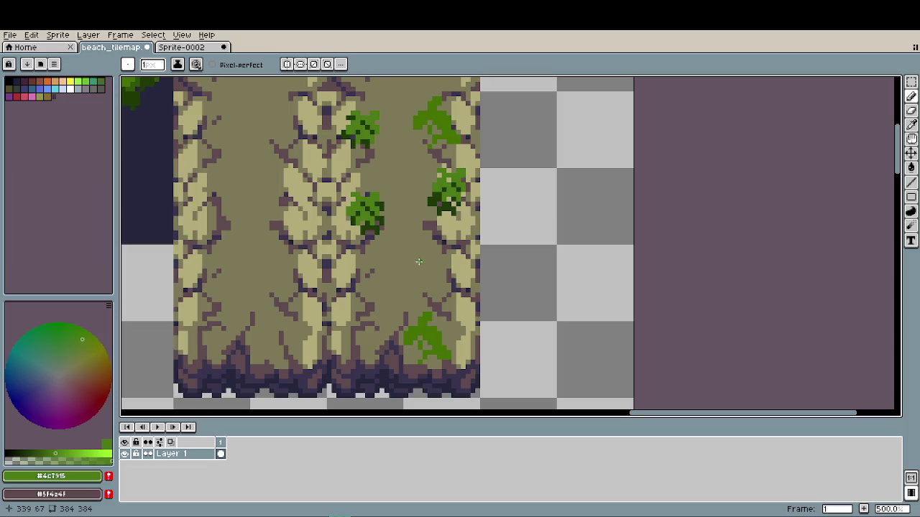
pyautogui.click(127, 65)
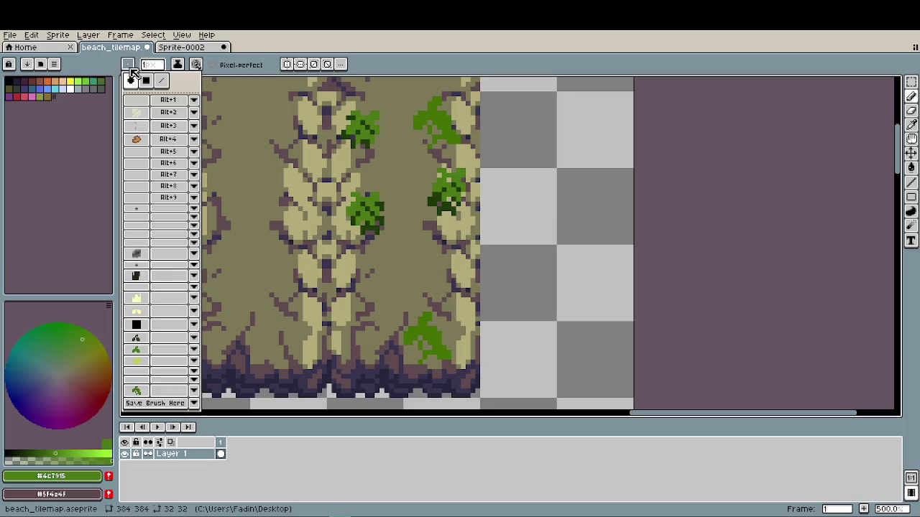
pyautogui.click(196, 372)
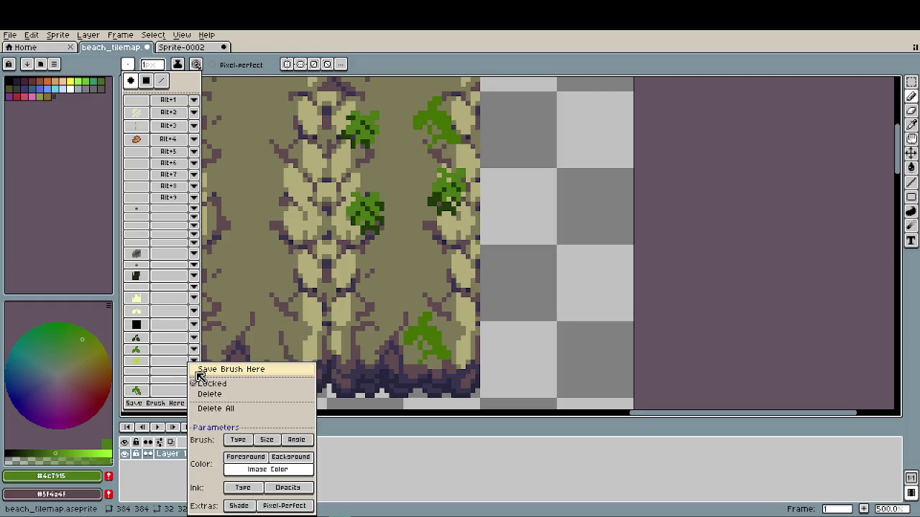
pyautogui.click(230, 395)
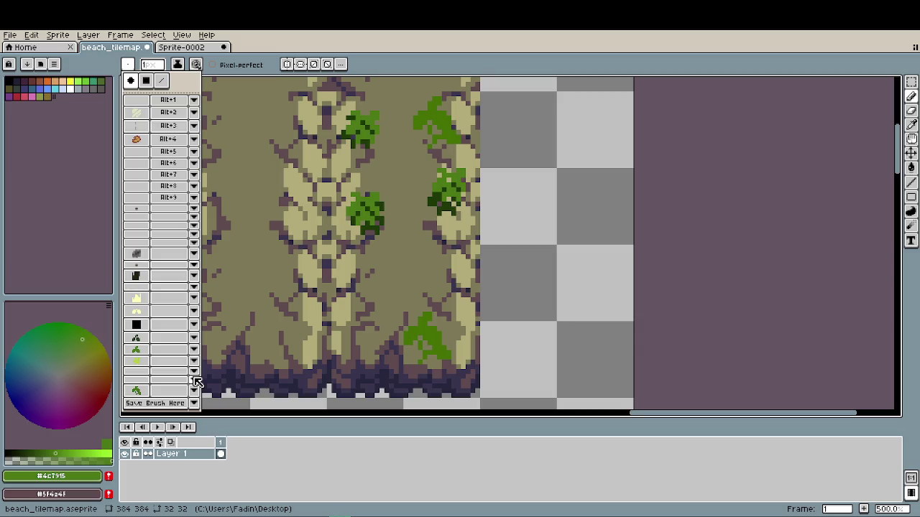
pyautogui.click(196, 380)
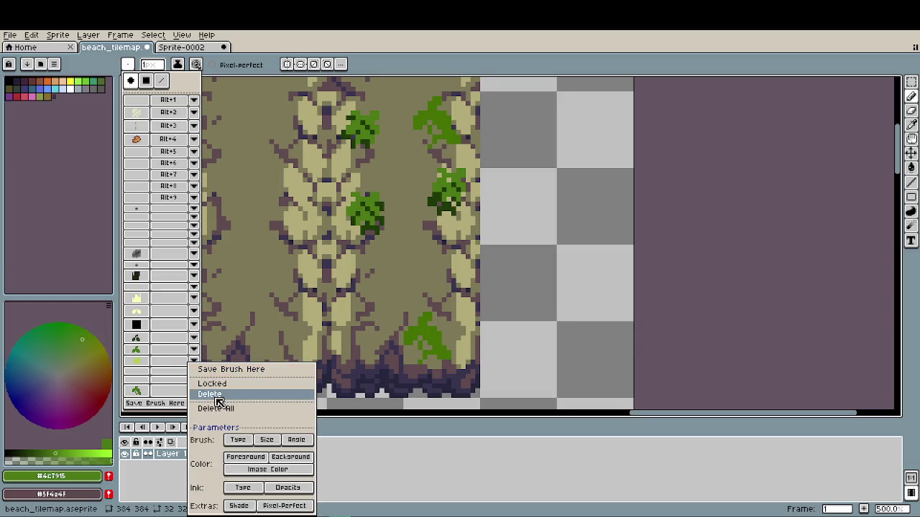
pyautogui.click(214, 395)
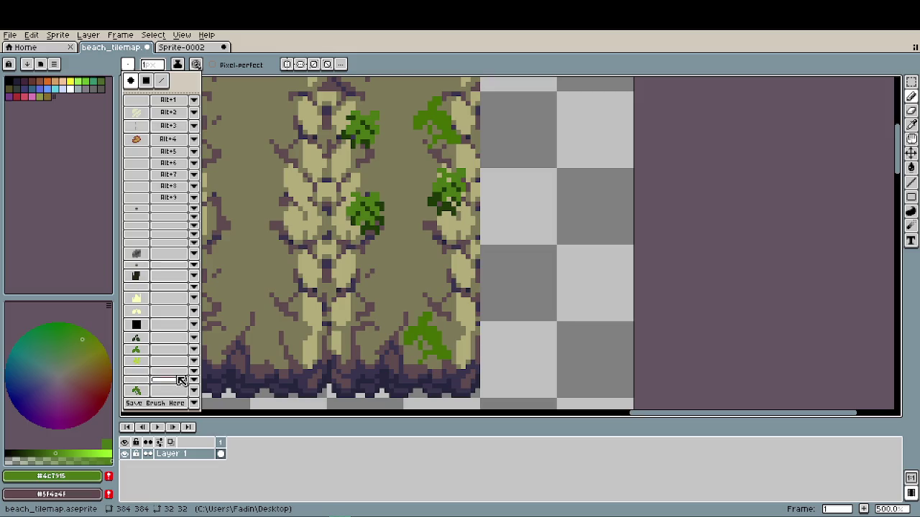
# - Delete a second saved brush, then view custom brush #25's shortcut and close without changes
pyautogui.click(196, 379)
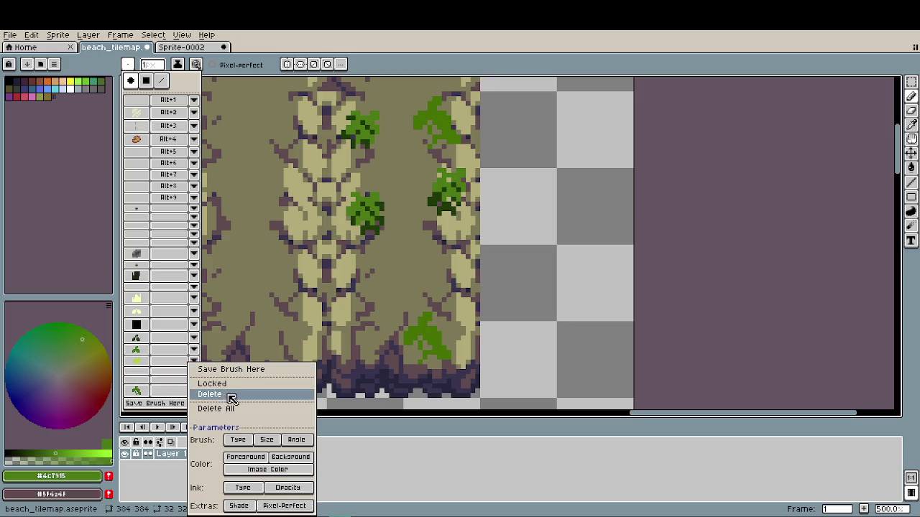
pyautogui.click(231, 397)
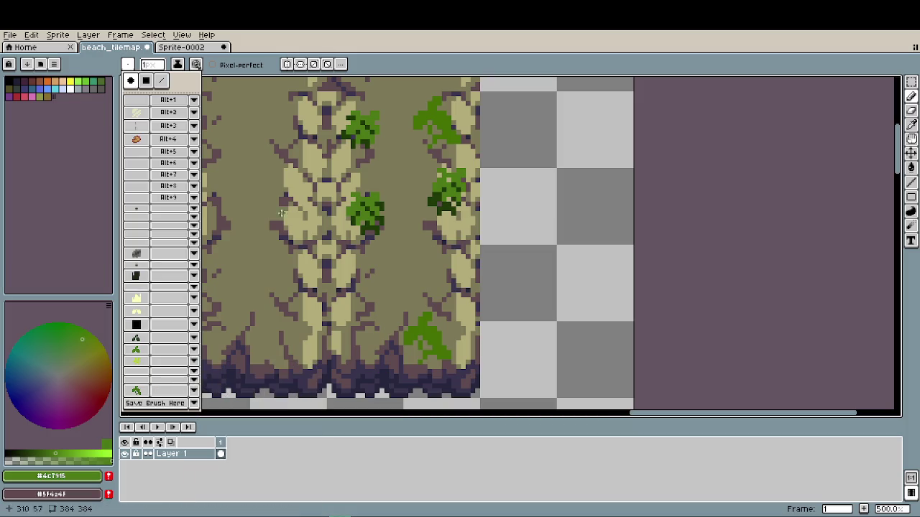
pyautogui.click(642, 245)
pyautogui.click(129, 65)
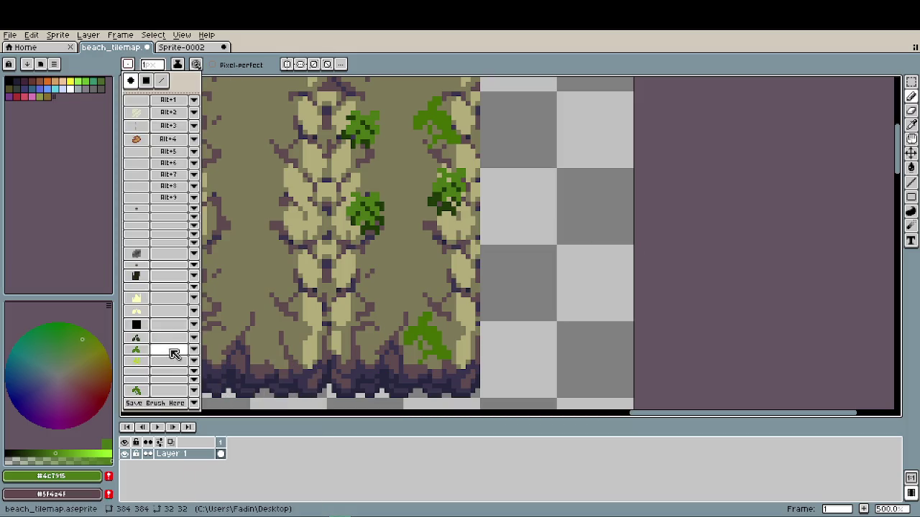
pyautogui.click(159, 374)
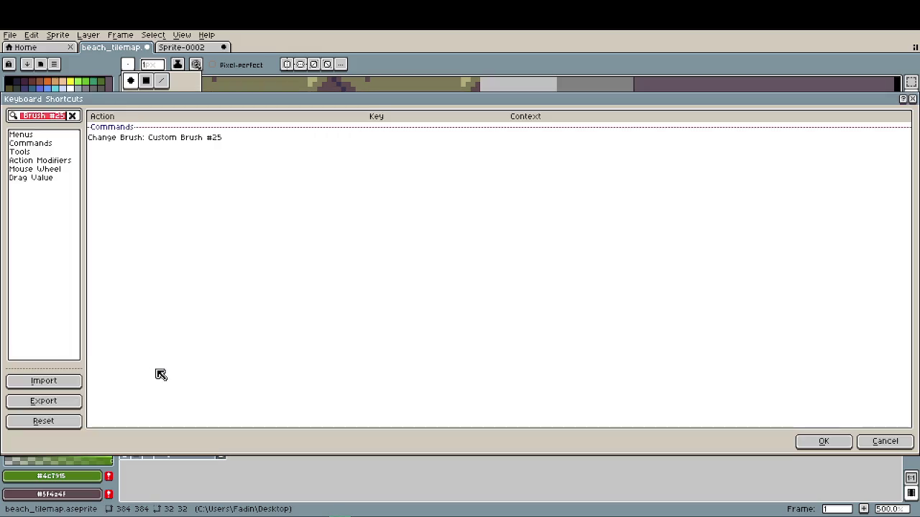
pyautogui.click(885, 441)
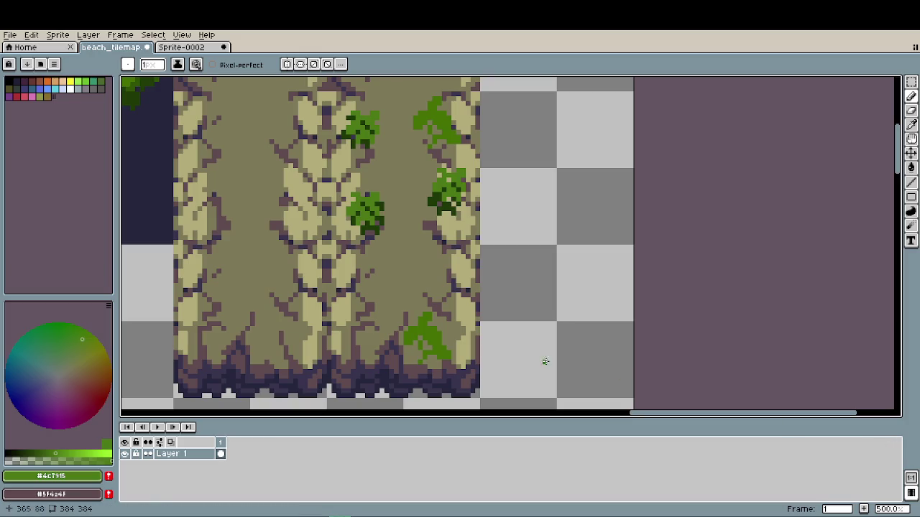
# - Bring the lower plant cluster into view and try a dark-green shading pixel, undoing it
pyautogui.scroll(-4, 485, 300)
pyautogui.scroll(2, 425, 328)
pyautogui.scroll(4, 414, 229)
pyautogui.moveTo(415, 221); pyautogui.dragTo(411, 330)
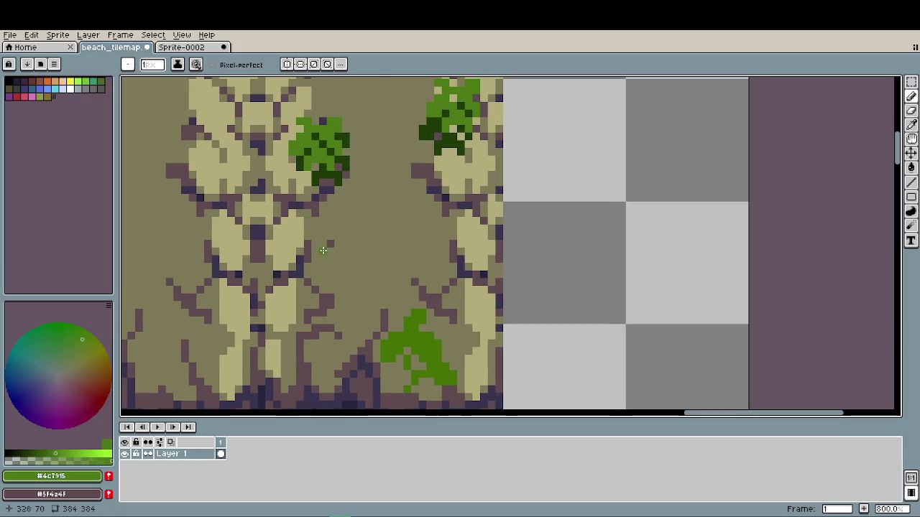
pyautogui.keyDown('alt'); pyautogui.click(342, 180); pyautogui.keyUp('alt')
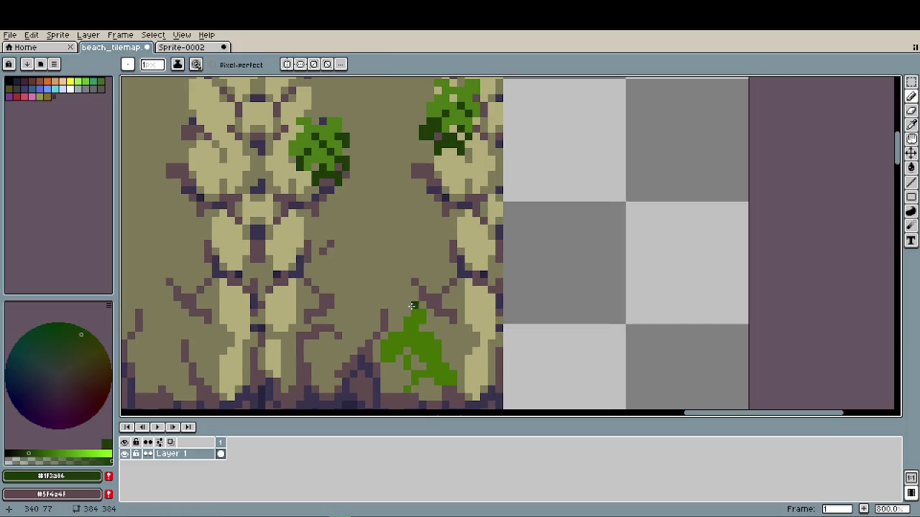
pyautogui.moveTo(401, 338); pyautogui.dragTo(405, 343)
pyautogui.hotkey('ctrl', 'z')
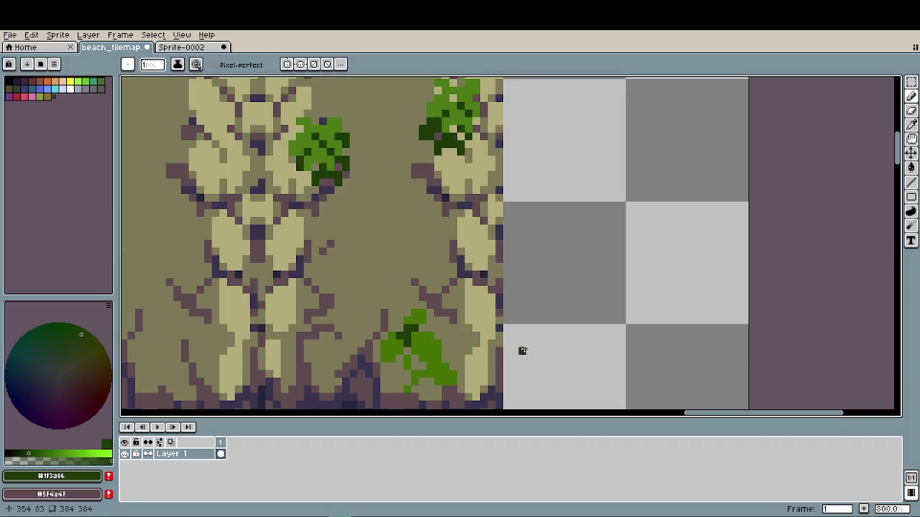
# - Paint several dark-green shading pixels into the lower plant, undoing the last one
pyautogui.scroll(1, 435, 345)
pyautogui.moveTo(435, 342); pyautogui.dragTo(450, 343)
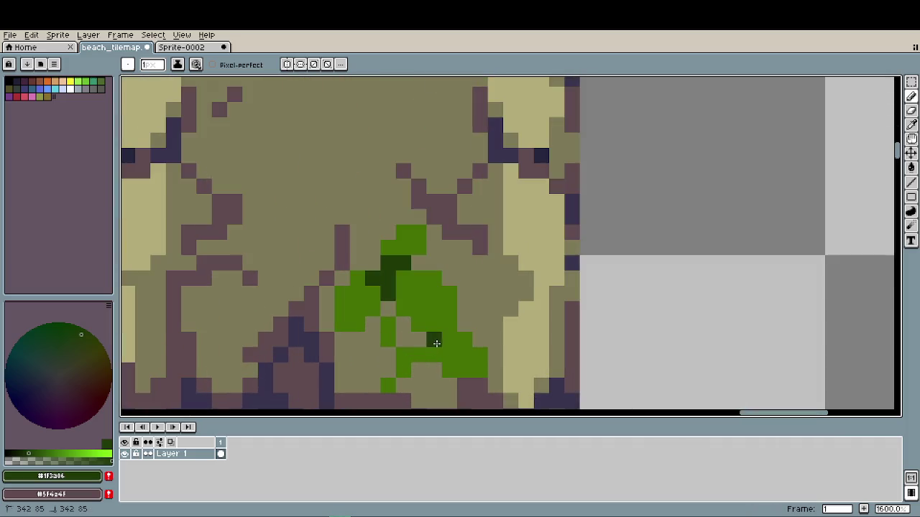
pyautogui.click(404, 355)
pyautogui.click(420, 353)
pyautogui.click(388, 385)
pyautogui.click(464, 354)
pyautogui.hotkey('ctrl', 'z')
pyautogui.press('i')
pyautogui.press('b')
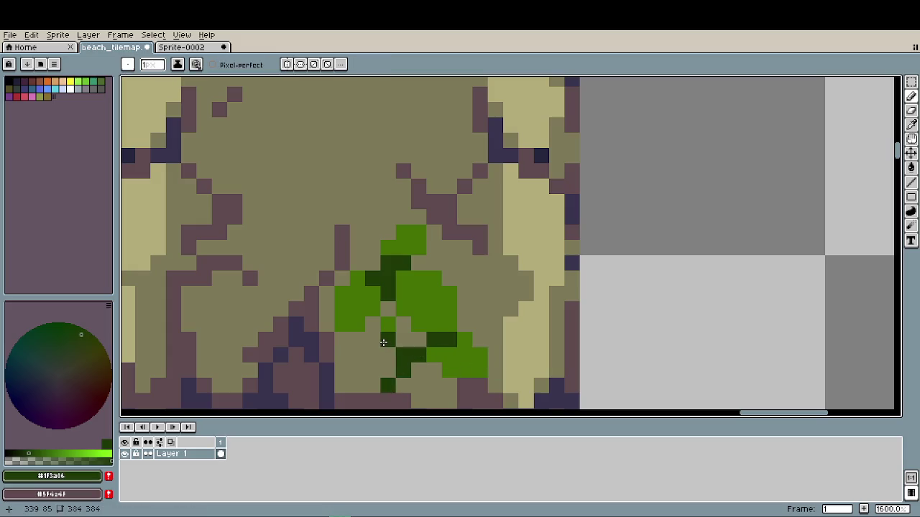
# - Zoom out to check the finished moss on the stone column tile
pyautogui.scroll(-2, 538, 340)
pyautogui.scroll(-2, 538, 340)
pyautogui.hscroll(2, 504, 336)
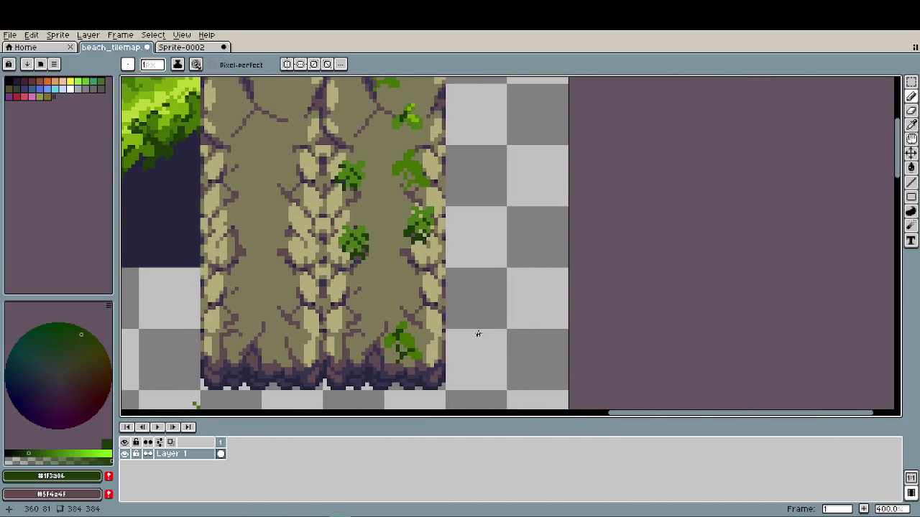
pyautogui.scroll(-1, 479, 333)
pyautogui.scroll(-1, 477, 322)
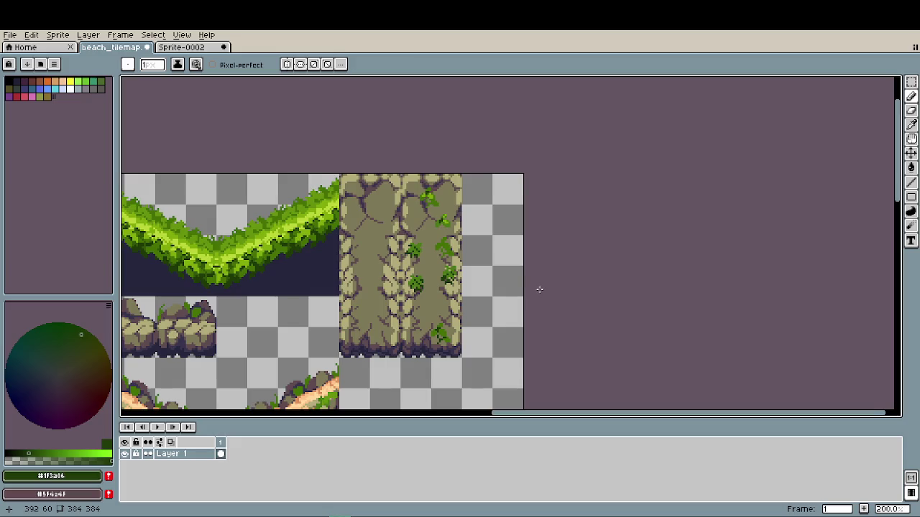
pyautogui.scroll(4, 389, 175)
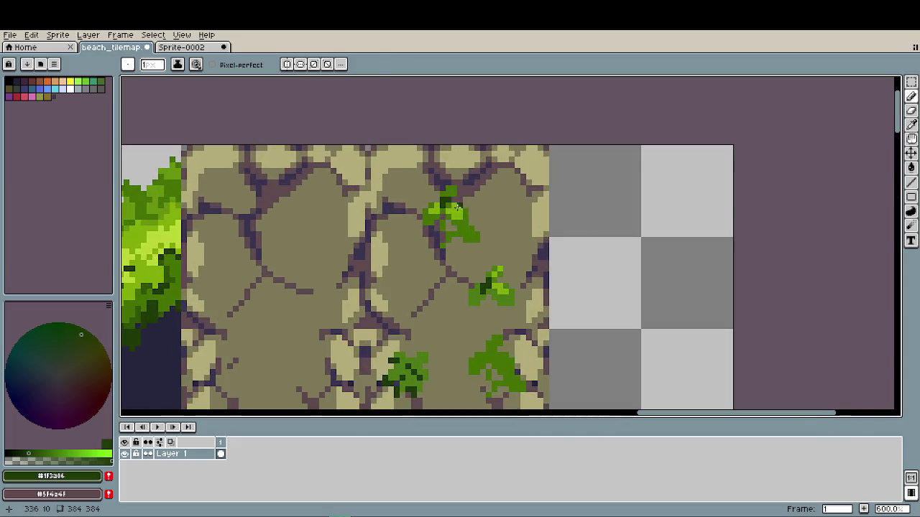
# - Pick bright green #81ab0a and add highlight pixels to the upper moss clumps
pyautogui.keyDown('alt'); pyautogui.click(460, 211); pyautogui.keyUp('alt')
pyautogui.hscroll(2, 489, 175)
pyautogui.scroll(2, 489, 176)
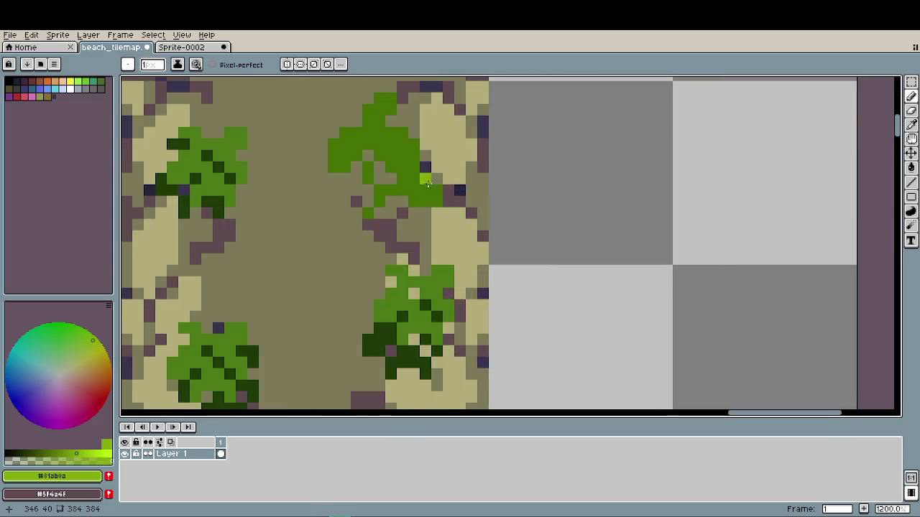
pyautogui.click(425, 190)
pyautogui.click(426, 202)
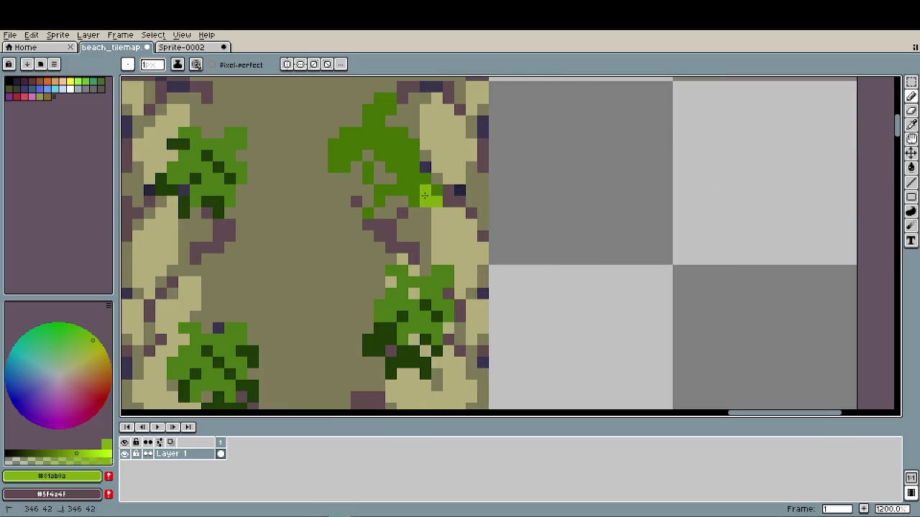
pyautogui.click(397, 155)
pyautogui.click(409, 156)
# - Add bright green highlight pixels to the lower moss bush near the pillar base
pyautogui.scroll(-2, 414, 238)
pyautogui.scroll(-3, 457, 328)
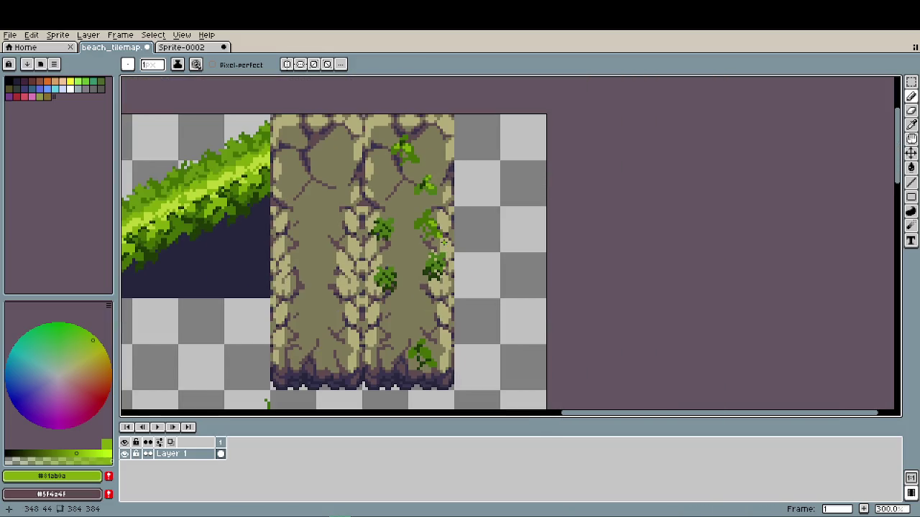
pyautogui.scroll(5, 434, 364)
pyautogui.click(410, 324)
pyautogui.click(389, 314)
pyautogui.click(434, 360)
pyautogui.click(434, 368)
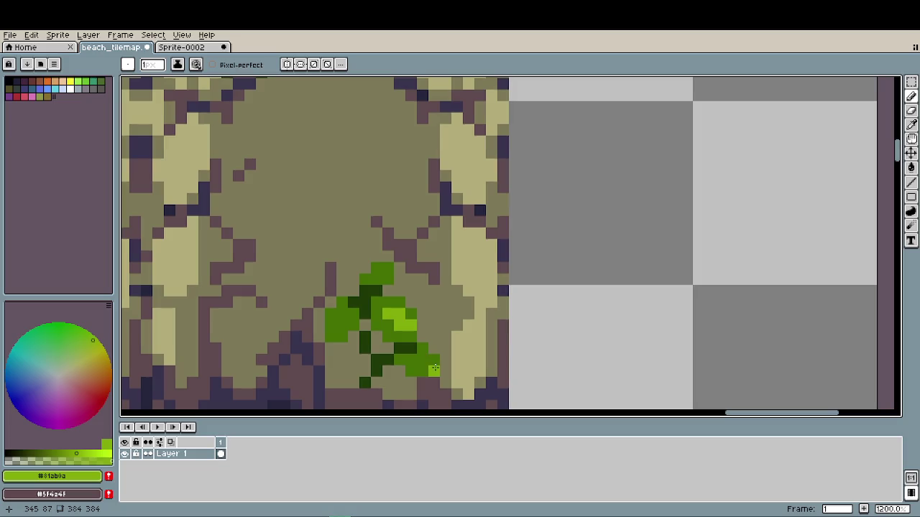
pyautogui.scroll(-4, 513, 381)
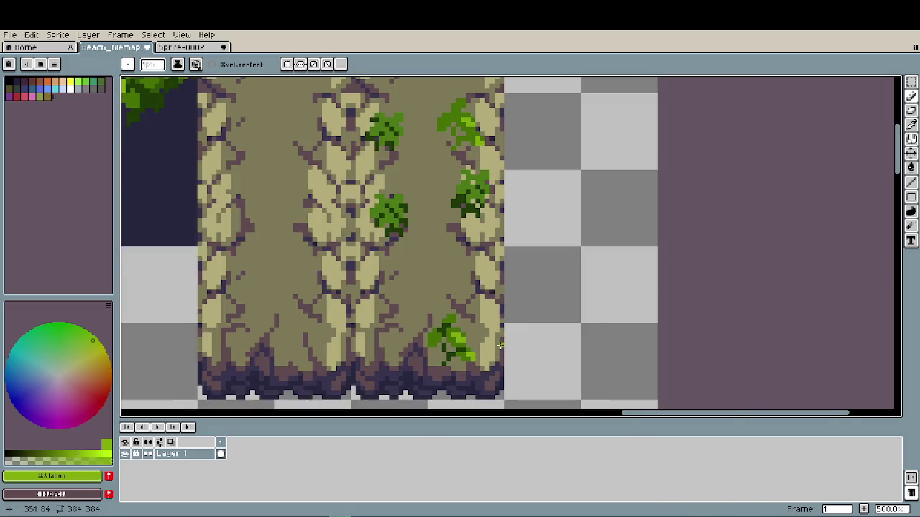
pyautogui.scroll(-3, 527, 313)
pyautogui.moveTo(527, 313); pyautogui.dragTo(503, 314)
pyautogui.scroll(1, 456, 309)
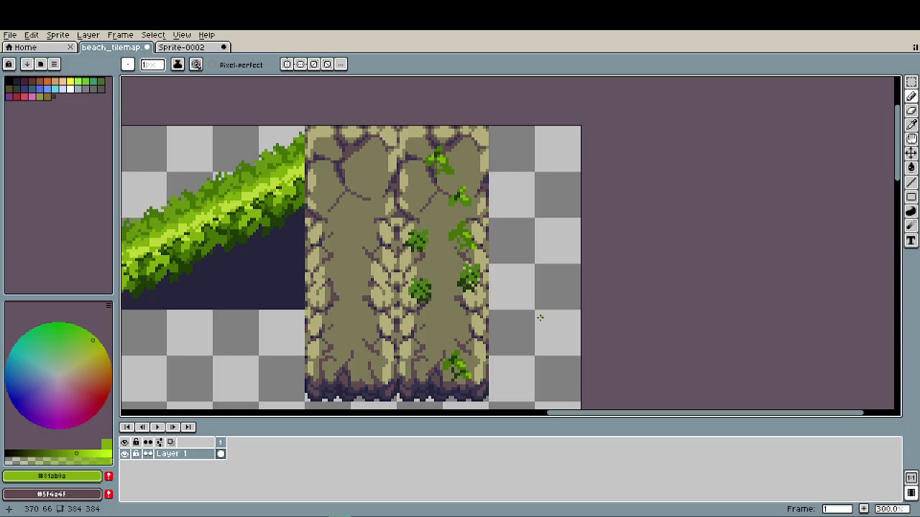
pyautogui.scroll(-2, 540, 317)
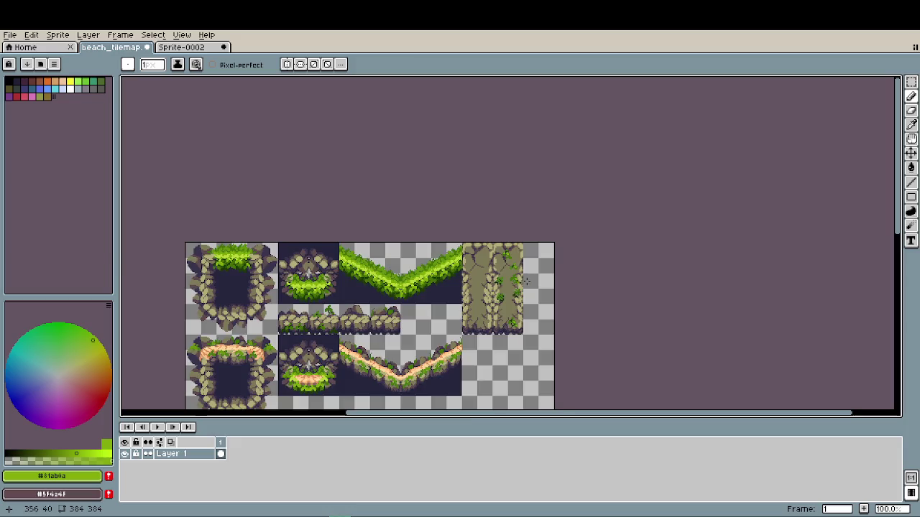
pyautogui.scroll(2, 543, 256)
pyautogui.moveTo(486, 330); pyautogui.dragTo(487, 190)
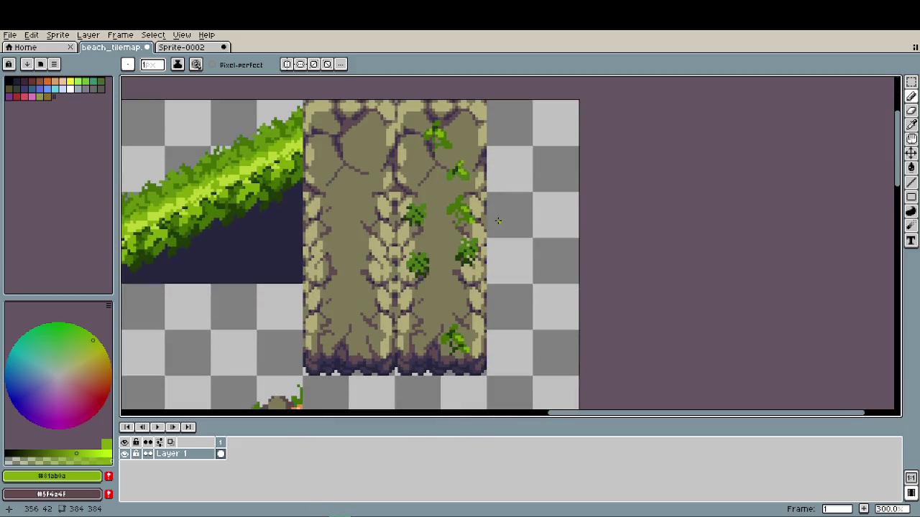
pyautogui.scroll(-1, 476, 215)
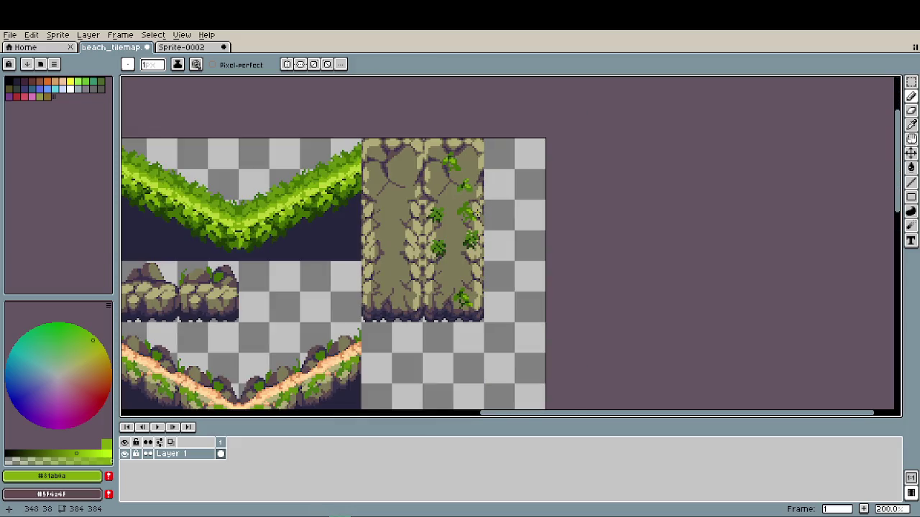
pyautogui.hscroll(-3, 431, 205)
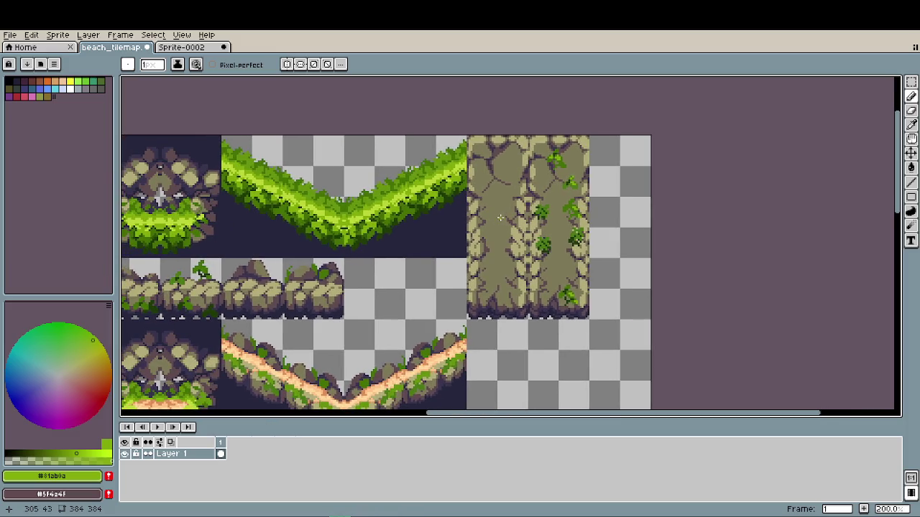
pyautogui.scroll(-1, 500, 218)
pyautogui.scroll(-1, 498, 214)
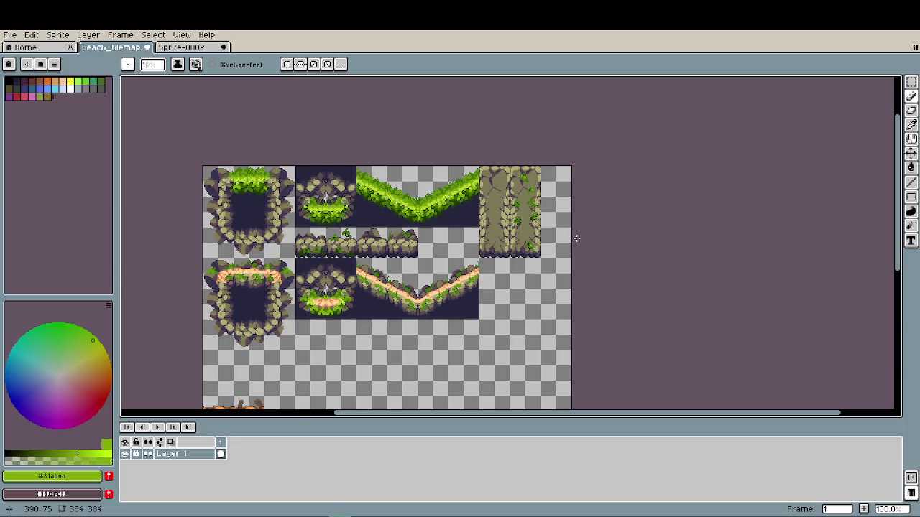
pyautogui.moveTo(576, 237); pyautogui.dragTo(622, 130)
pyautogui.moveTo(530, 175); pyautogui.dragTo(495, 257)
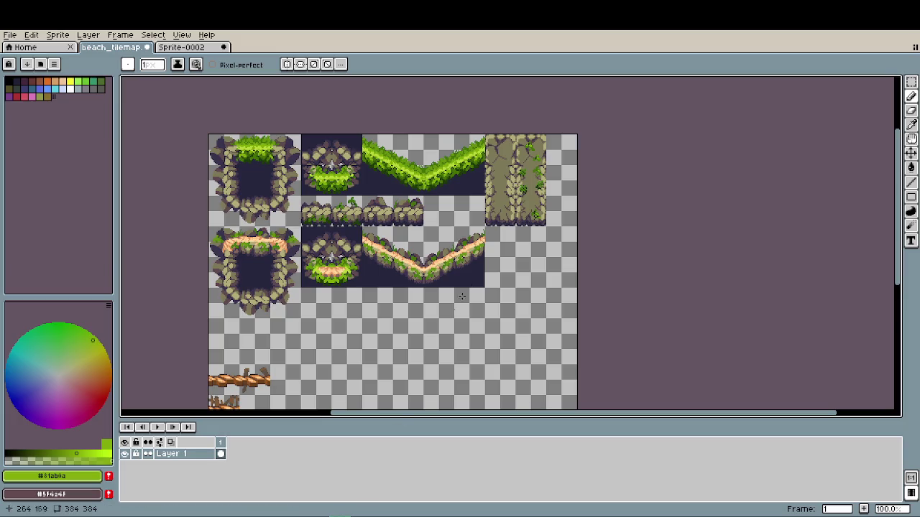
pyautogui.scroll(2, 524, 159)
pyautogui.scroll(2, 524, 159)
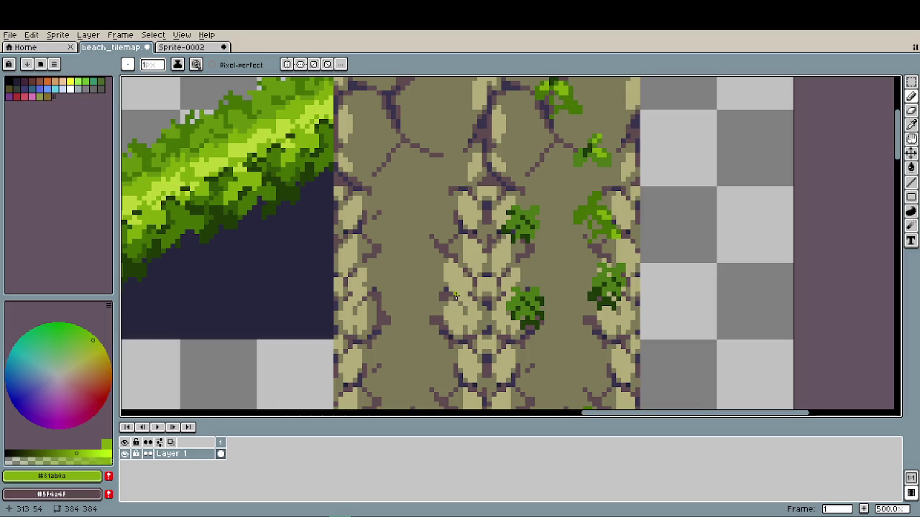
# - Pick dirt colour #7d7958 and repaint the thin light-rock strip on the column
pyautogui.scroll(2, 460, 302)
pyautogui.keyDown('alt'); pyautogui.click(431, 314); pyautogui.keyUp('alt')
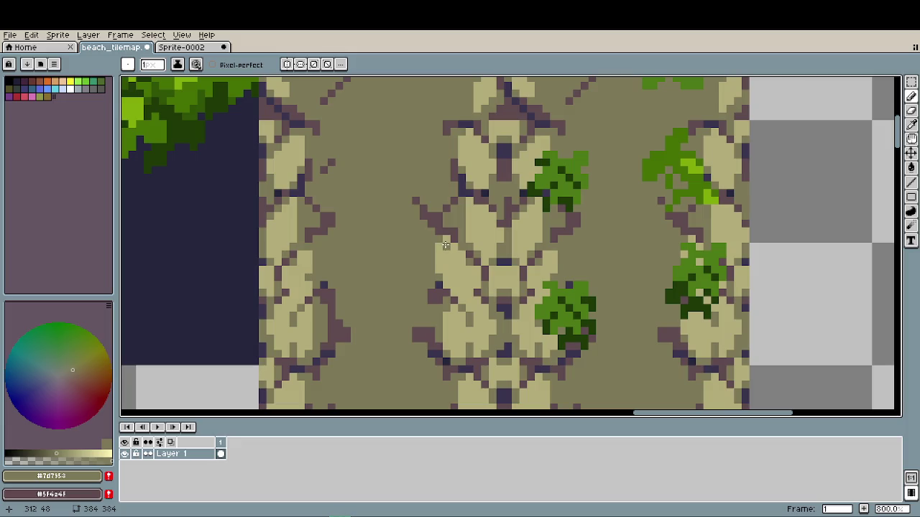
pyautogui.moveTo(445, 243); pyautogui.dragTo(440, 276)
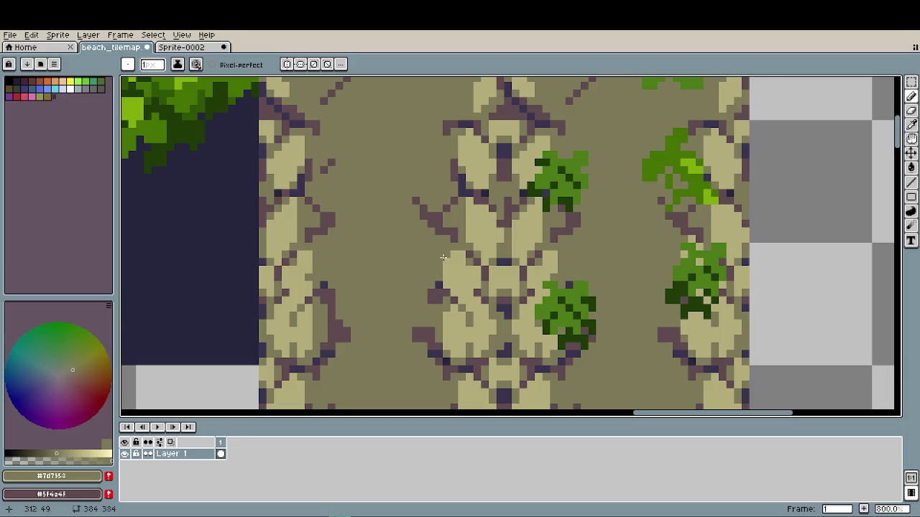
pyautogui.scroll(-3, 507, 318)
pyautogui.scroll(-1, 507, 318)
pyautogui.moveTo(601, 349)
pyautogui.mouseDown()
pyautogui.moveTo(516, 303)
pyautogui.moveTo(477, 264)
pyautogui.mouseUp()
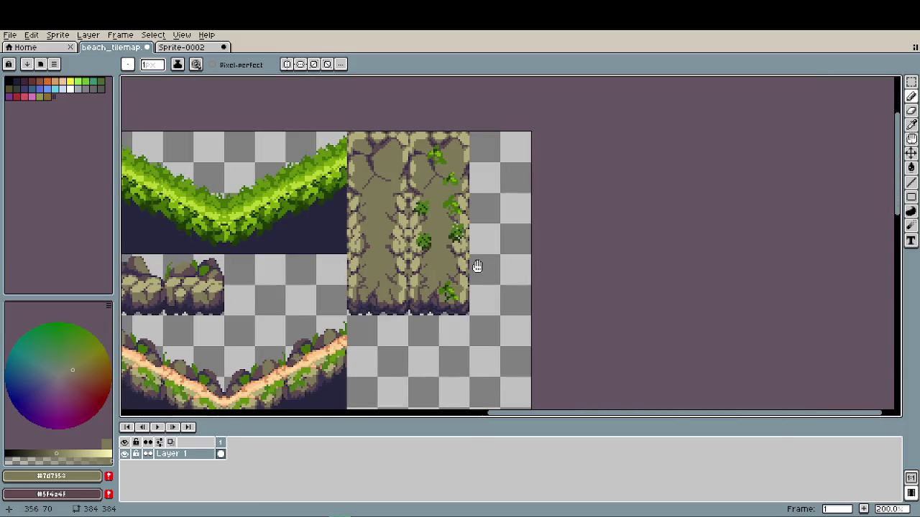
pyautogui.scroll(-1, 469, 266)
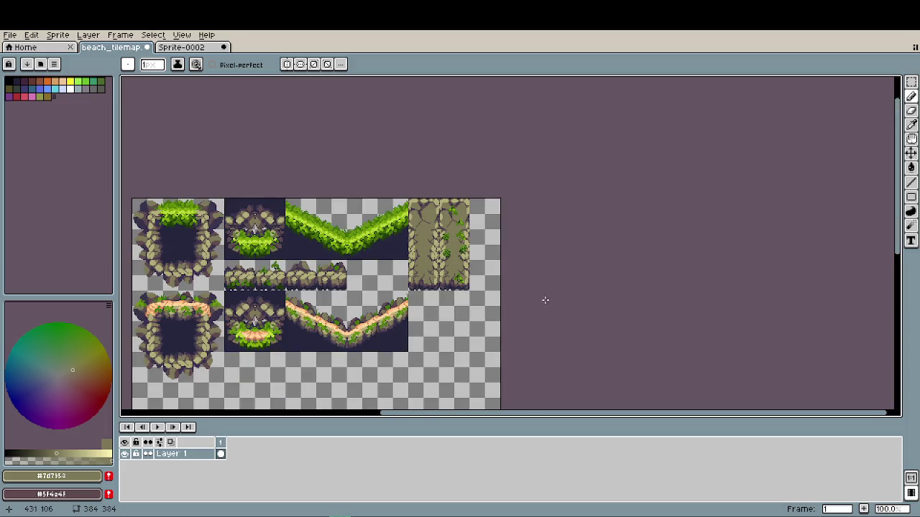
pyautogui.moveTo(471, 314); pyautogui.dragTo(471, 220)
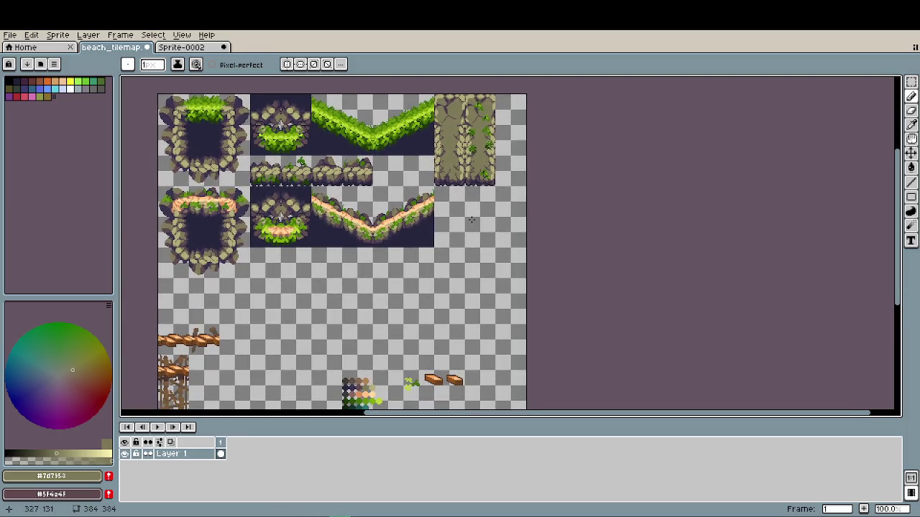
pyautogui.scroll(-3, 440, 220)
pyautogui.hscroll(-2, 268, 295)
pyautogui.scroll(1, 268, 293)
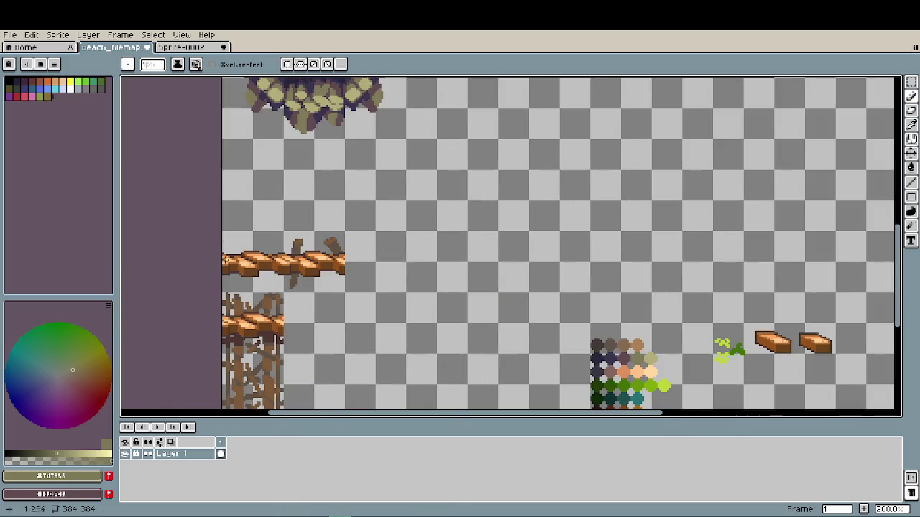
pyautogui.scroll(-2, 288, 273)
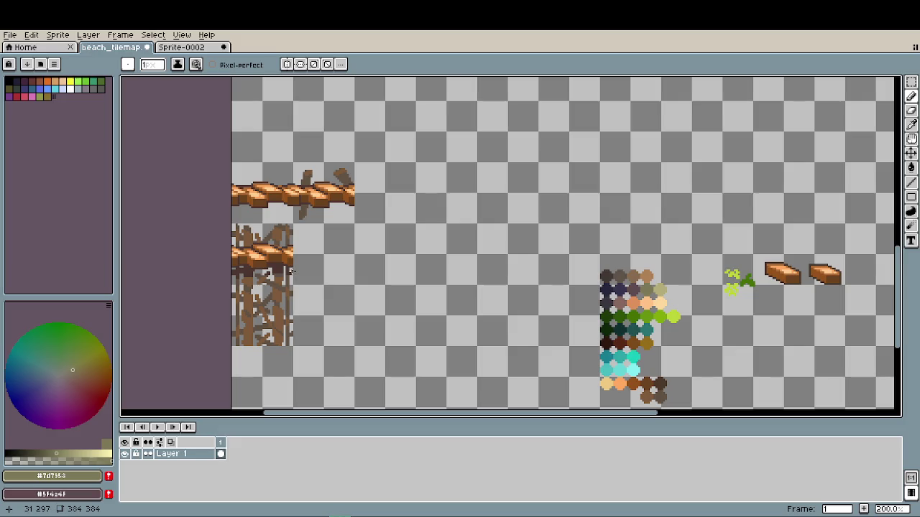
pyautogui.scroll(4, 348, 294)
pyautogui.scroll(3, 426, 295)
pyautogui.moveTo(427, 296); pyautogui.dragTo(406, 350)
pyautogui.scroll(-1, 410, 236)
pyautogui.moveTo(410, 236); pyautogui.dragTo(326, 254)
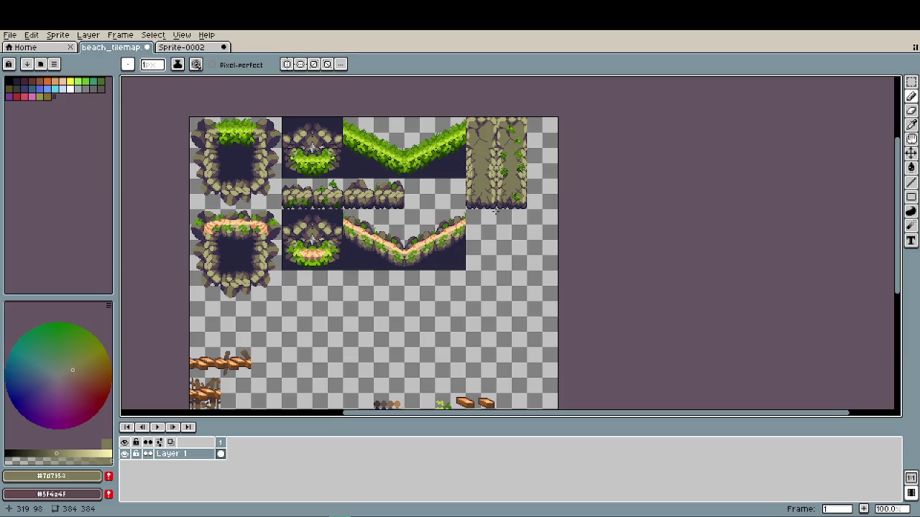
# - Move part of the stone column down, nudge it into place, and commit it
pyautogui.press('m')
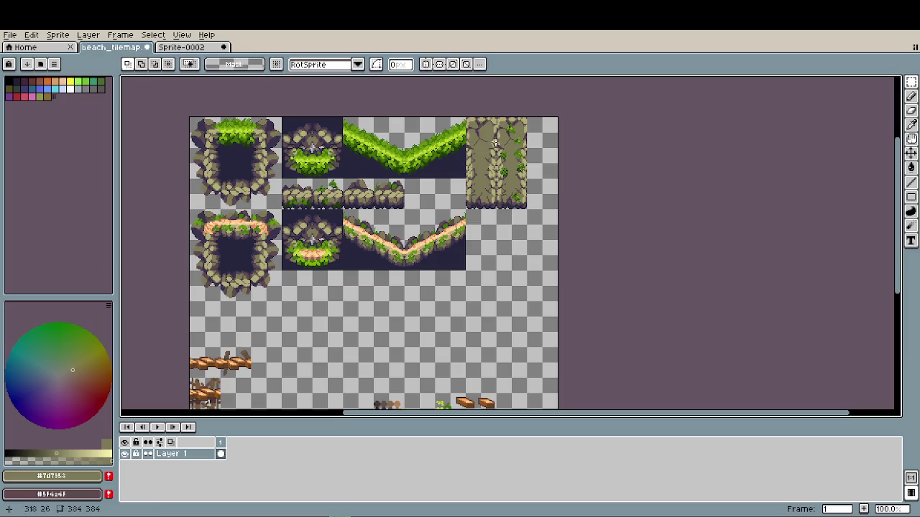
pyautogui.moveTo(471, 124)
pyautogui.mouseDown()
pyautogui.moveTo(495, 207)
pyautogui.moveTo(487, 311)
pyautogui.mouseUp()
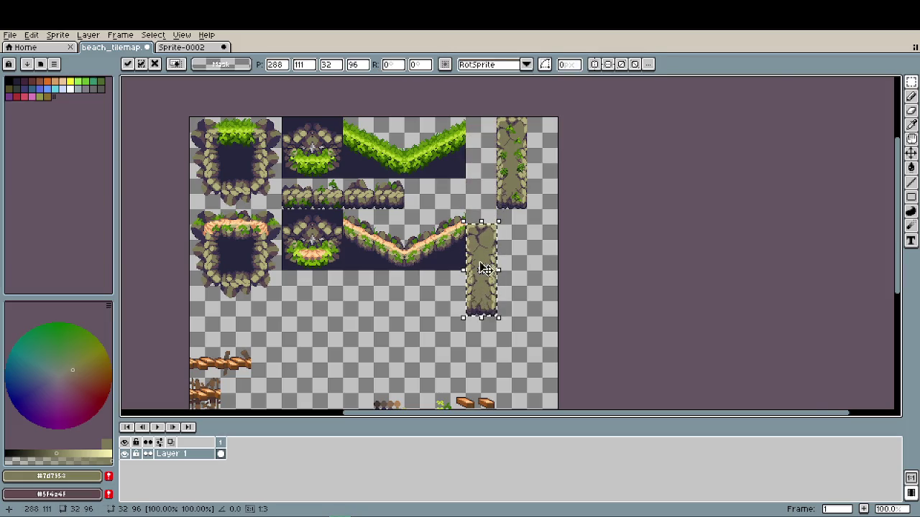
pyautogui.scroll(3, 489, 237)
pyautogui.scroll(2, 489, 237)
pyautogui.moveTo(489, 192); pyautogui.dragTo(481, 173)
pyautogui.scroll(3, 481, 173)
pyautogui.moveTo(425, 273); pyautogui.dragTo(434, 235)
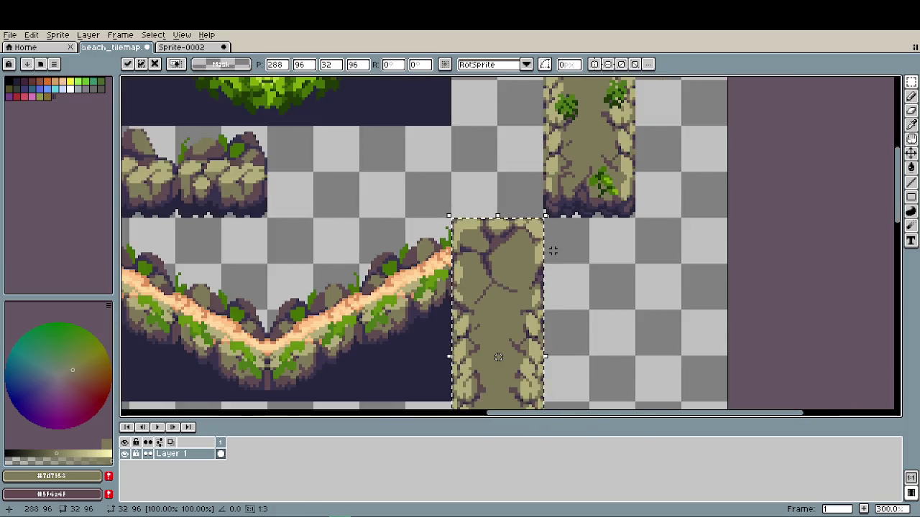
pyautogui.scroll(-3, 550, 248)
pyautogui.scroll(-2, 546, 245)
pyautogui.click(603, 252)
# - Move the sandy-path column left beside the grass tiles and deselect
pyautogui.scroll(1, 582, 175)
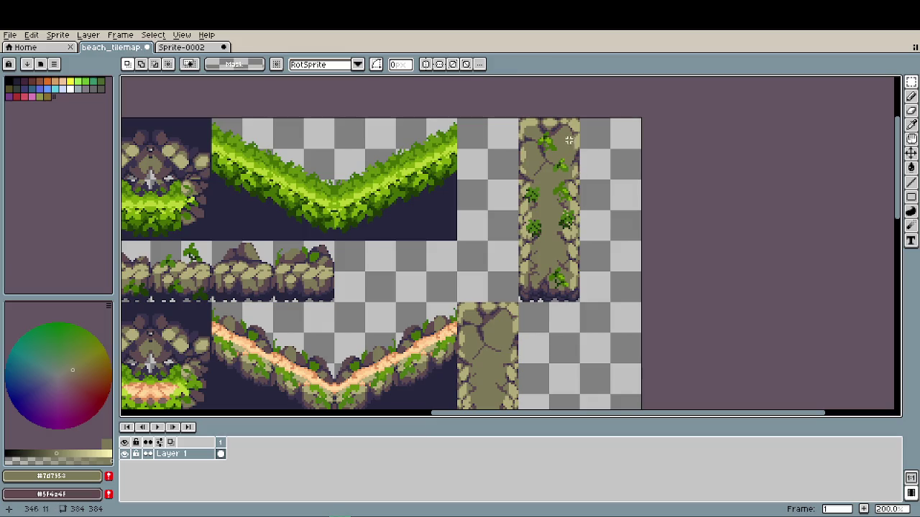
pyautogui.click(530, 128)
pyautogui.moveTo(530, 128)
pyautogui.mouseDown()
pyautogui.moveTo(579, 302)
pyautogui.moveTo(505, 285)
pyautogui.mouseUp()
pyautogui.click(573, 295)
pyautogui.scroll(-1, 562, 309)
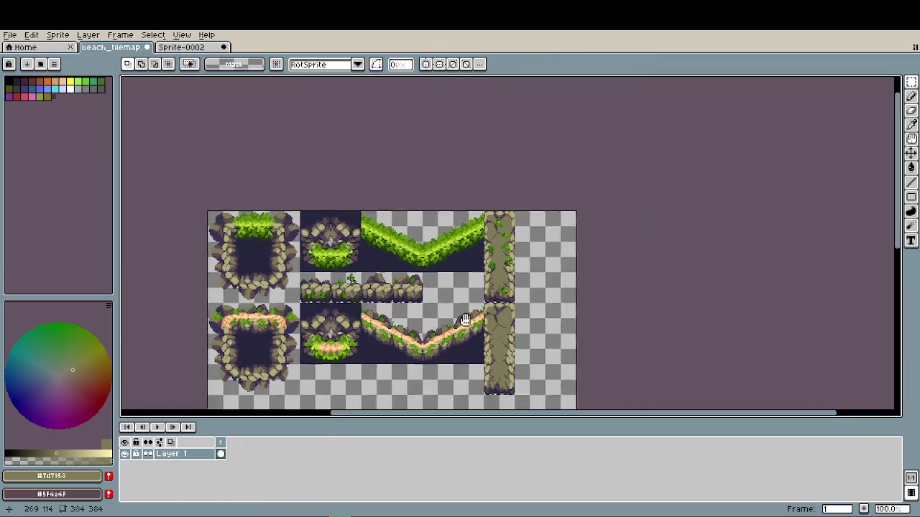
pyautogui.moveTo(359, 336); pyautogui.dragTo(410, 227)
pyautogui.scroll(1, 410, 228)
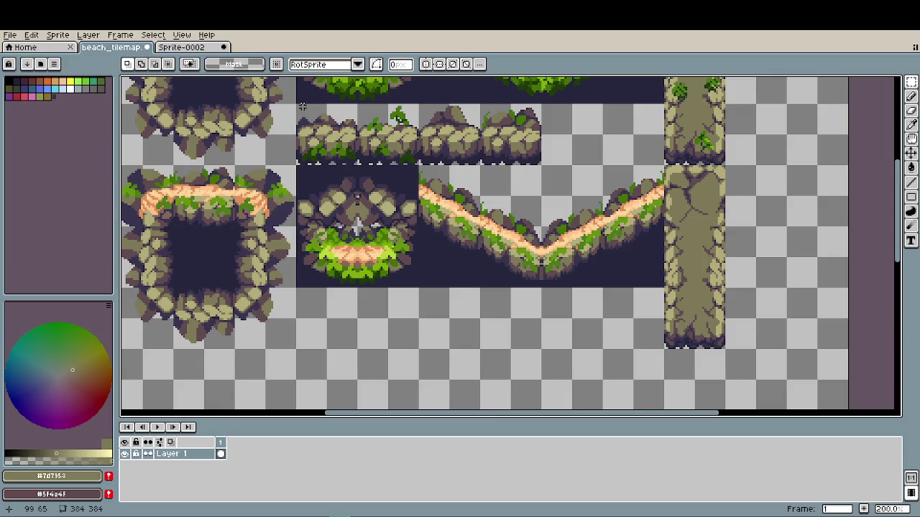
# - Drop a copy of the rock ledge row beneath the sandy-path tiles
pyautogui.moveTo(303, 106)
pyautogui.mouseDown()
pyautogui.moveTo(538, 161)
pyautogui.moveTo(508, 357)
pyautogui.moveTo(522, 342)
pyautogui.mouseUp()
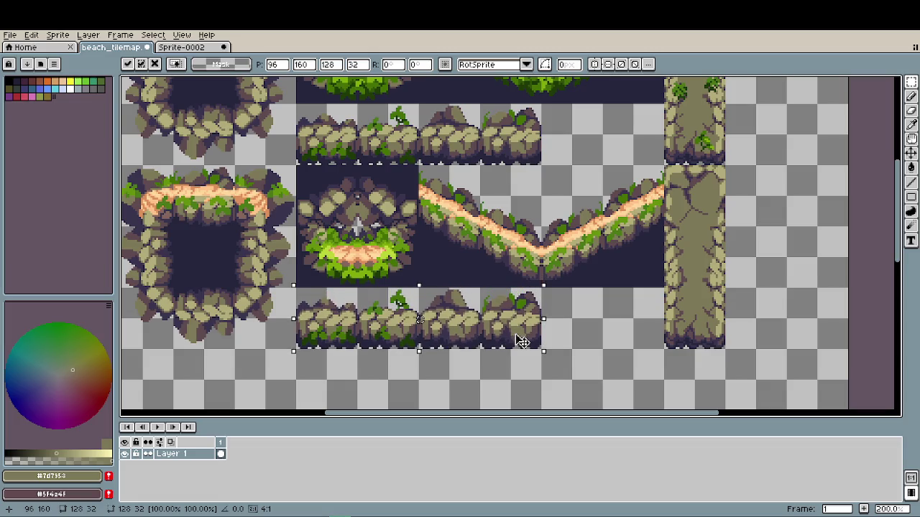
pyautogui.click(608, 356)
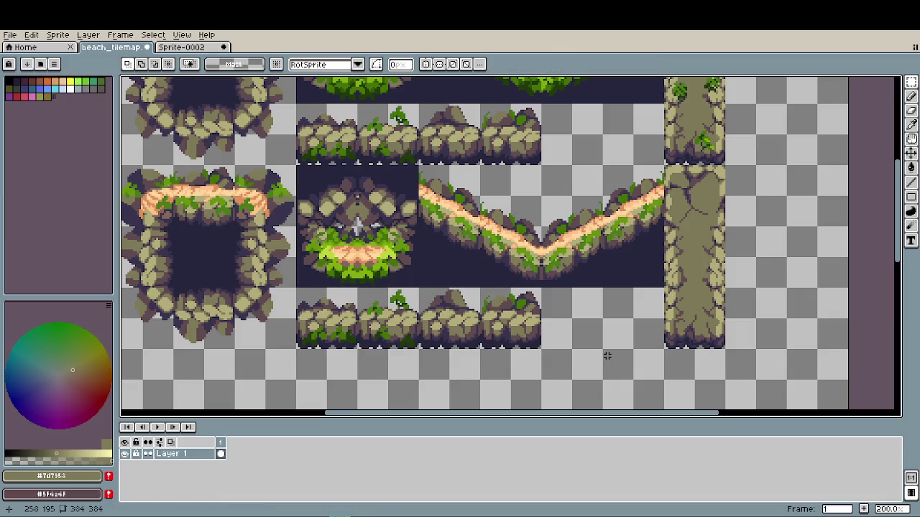
pyautogui.scroll(-1, 601, 354)
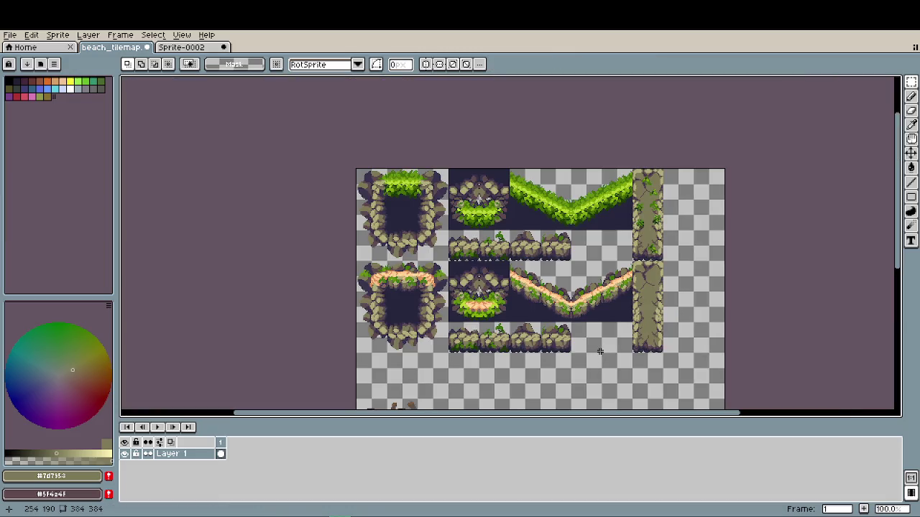
pyautogui.moveTo(600, 351); pyautogui.dragTo(558, 311)
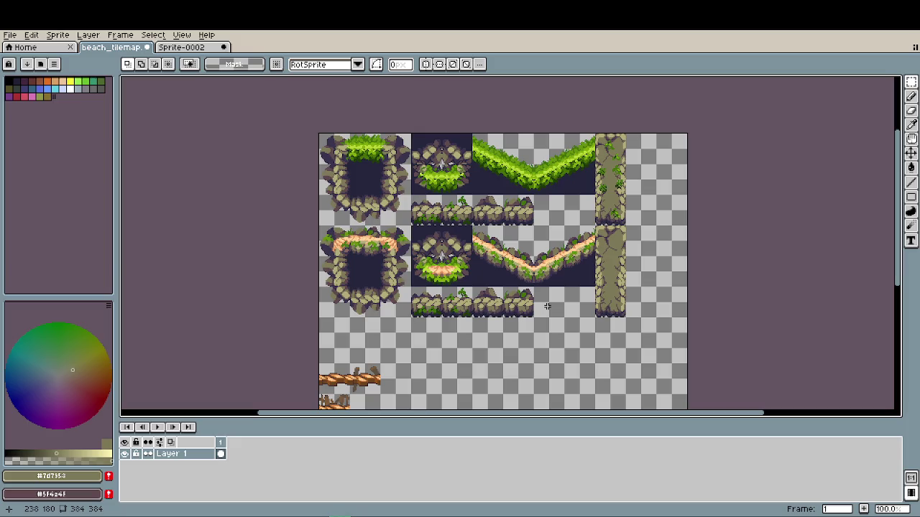
pyautogui.scroll(2, 611, 229)
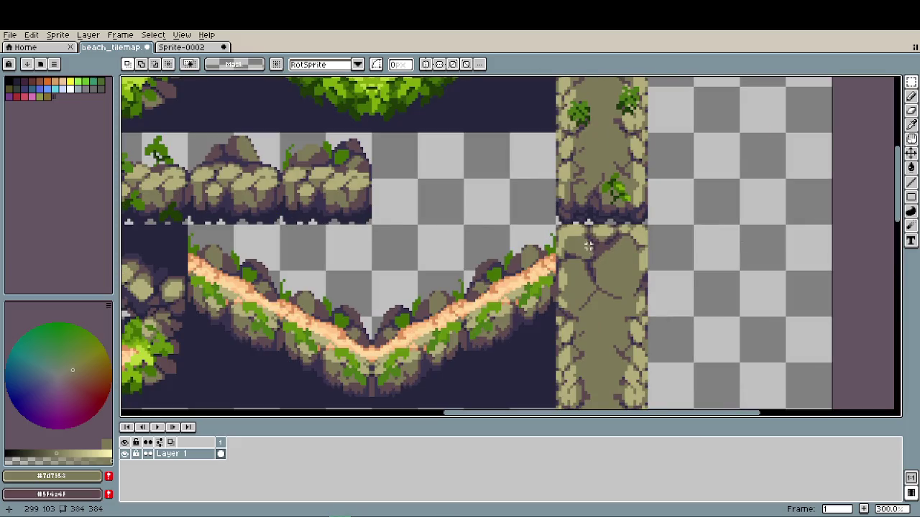
# - Copy the cracked stone tile next to the rock ledges and drop it in place
pyautogui.moveTo(574, 243)
pyautogui.mouseDown()
pyautogui.moveTo(632, 302)
pyautogui.moveTo(458, 204)
pyautogui.mouseUp()
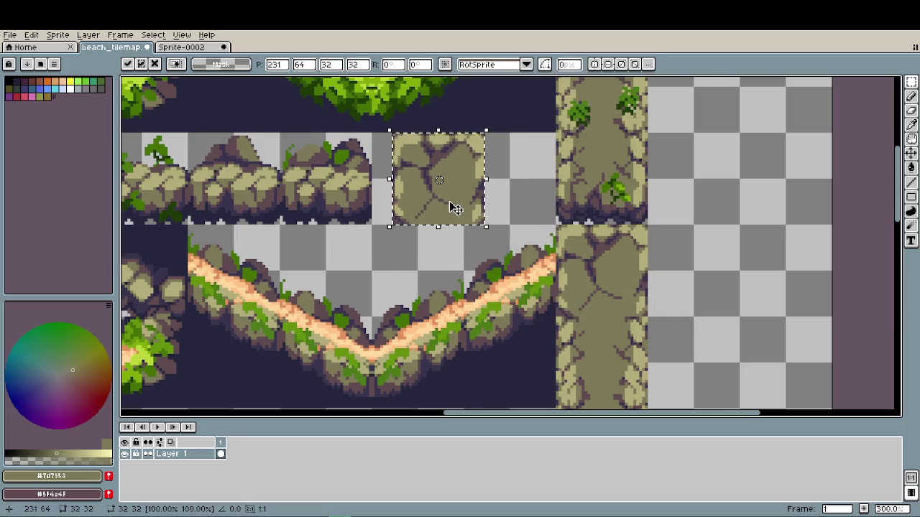
pyautogui.scroll(1, 448, 201)
pyautogui.scroll(1, 474, 285)
pyautogui.moveTo(468, 283); pyautogui.dragTo(434, 285)
pyautogui.hotkey('ctrl', 'd')
# - Sample the pale stone colour and paint a thick highlight band along the stone's bottom
pyautogui.press('i')
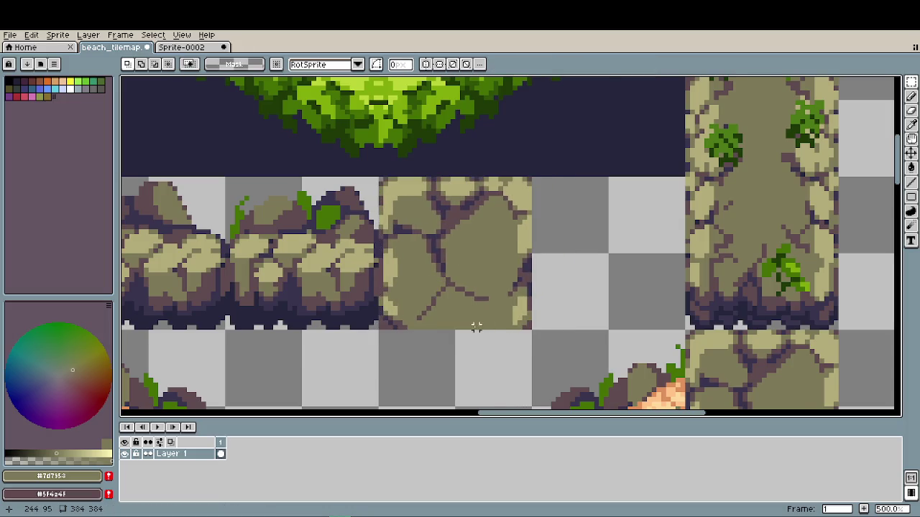
pyautogui.scroll(1, 472, 324)
pyautogui.click(379, 301)
pyautogui.press('b')
pyautogui.moveTo(402, 319)
pyautogui.mouseDown()
pyautogui.moveTo(472, 321)
pyautogui.moveTo(416, 321)
pyautogui.mouseUp()
pyautogui.moveTo(503, 317); pyautogui.dragTo(425, 312)
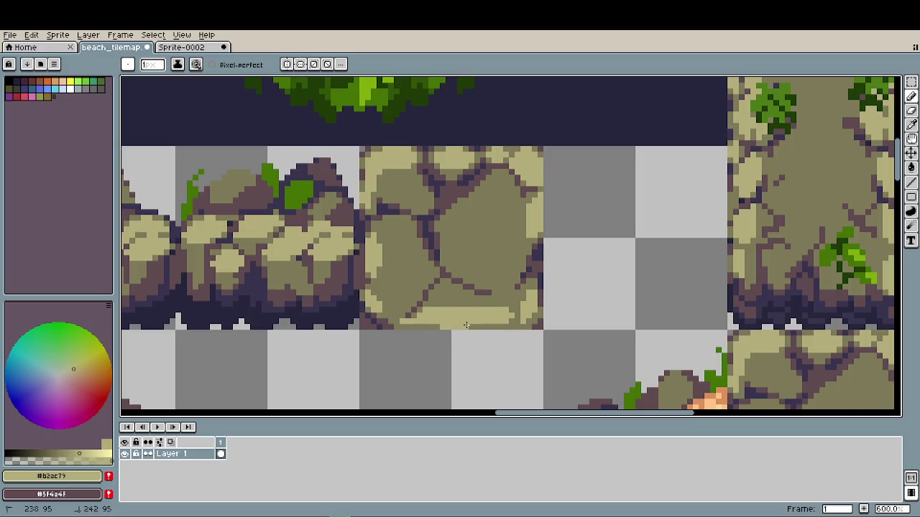
# - Alternate sampling the olive and pale colours along the copied stone's bottom edge
pyautogui.press('i')
pyautogui.click(519, 319)
pyautogui.press('b')
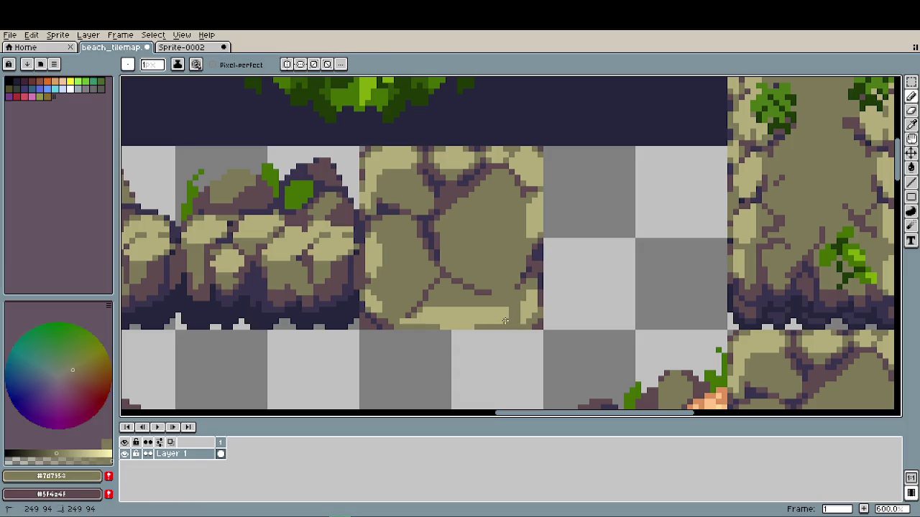
pyautogui.keyDown('alt'); pyautogui.click(420, 320); pyautogui.keyUp('alt')
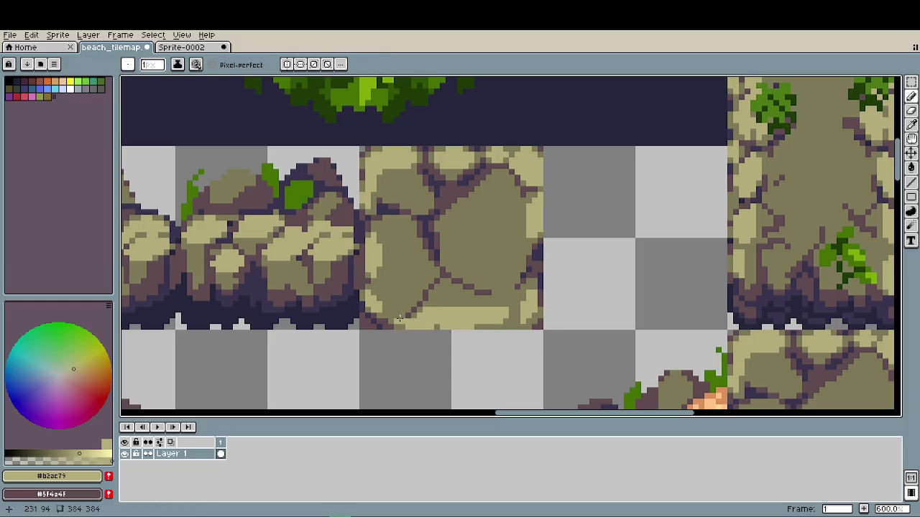
pyautogui.keyDown('alt'); pyautogui.click(400, 317); pyautogui.keyUp('alt')
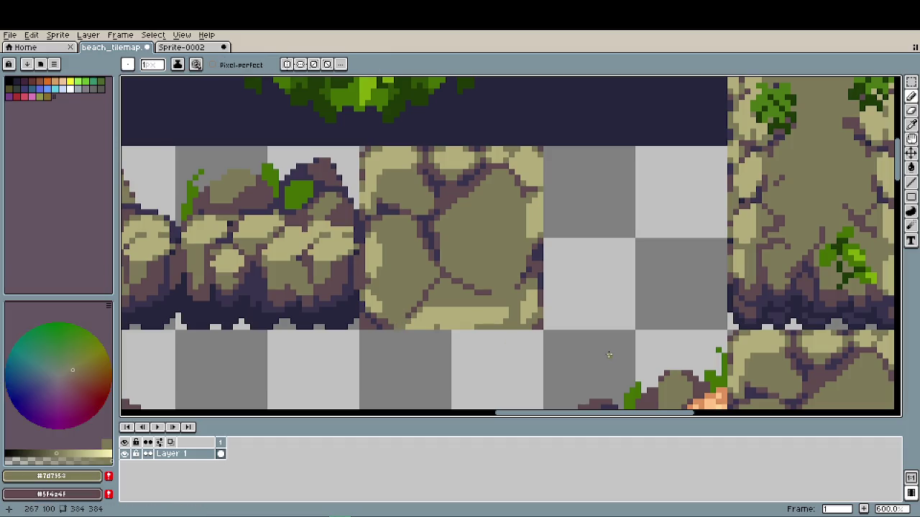
pyautogui.keyDown('alt'); pyautogui.click(434, 327); pyautogui.keyUp('alt')
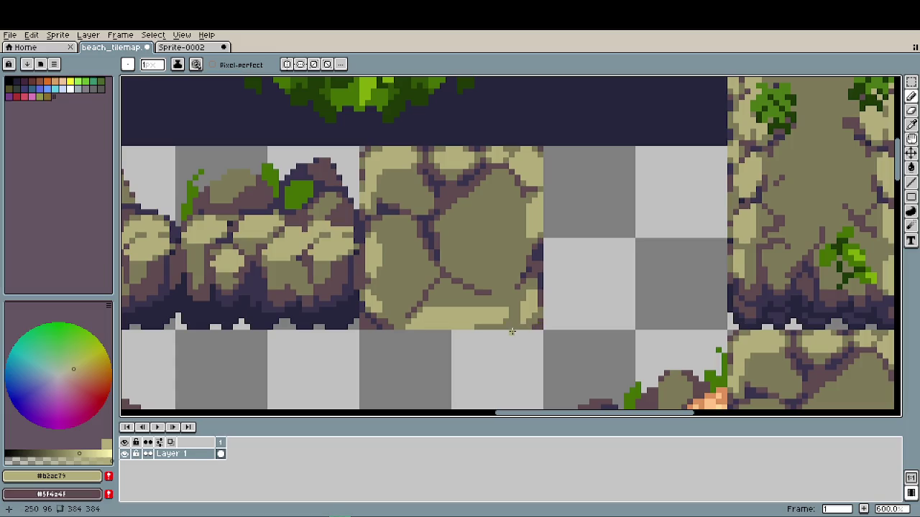
pyautogui.scroll(-5, 537, 313)
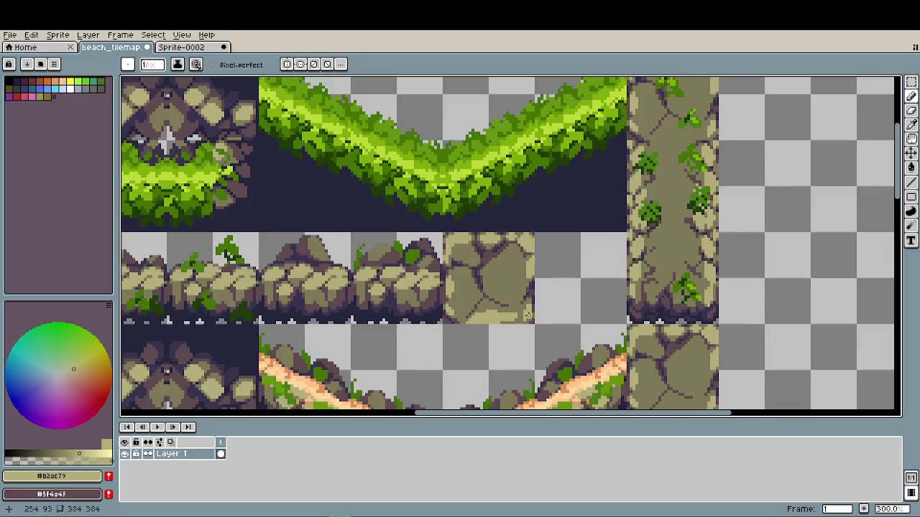
pyautogui.scroll(-1, 538, 314)
pyautogui.scroll(3, 552, 314)
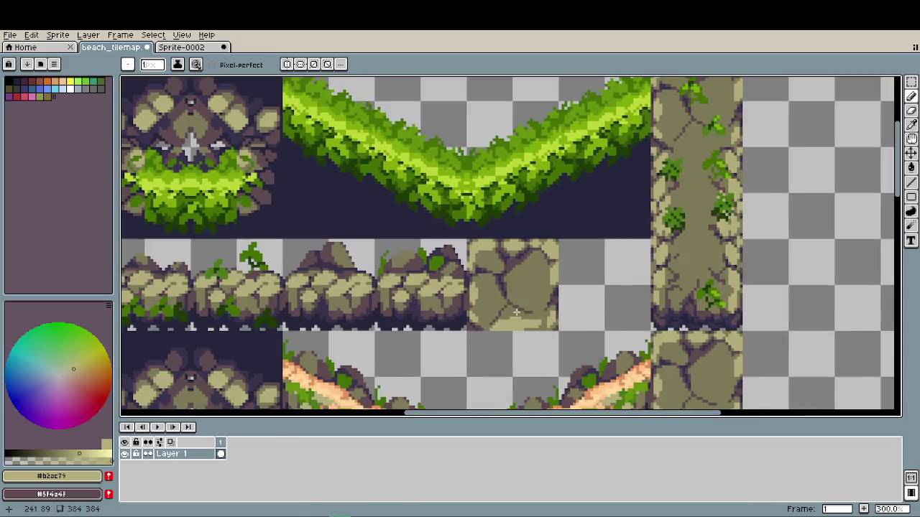
pyautogui.scroll(2, 495, 323)
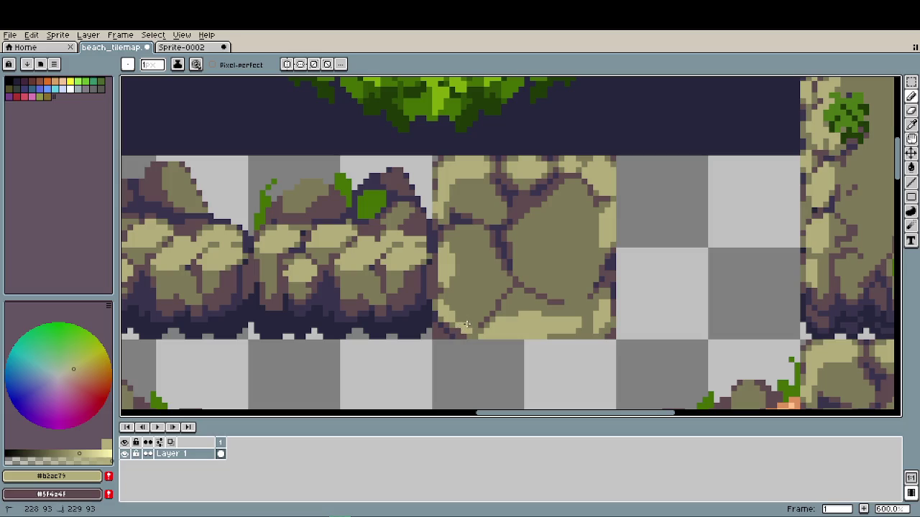
pyautogui.scroll(-2, 553, 330)
pyautogui.scroll(-1, 603, 328)
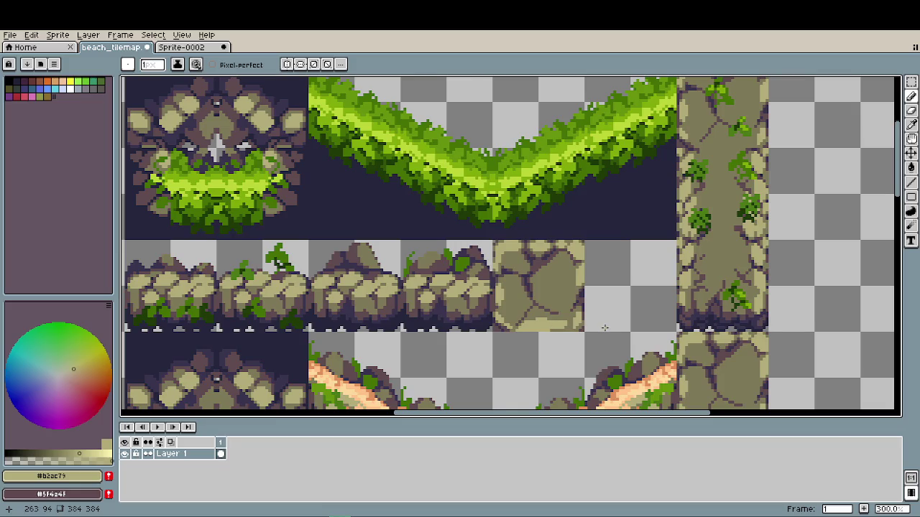
pyautogui.scroll(-1, 604, 328)
pyautogui.moveTo(604, 328); pyautogui.dragTo(469, 324)
# - Break up the pale bottom highlight with an olive pixel and a short olive line
pyautogui.scroll(4, 464, 326)
pyautogui.scroll(1, 453, 327)
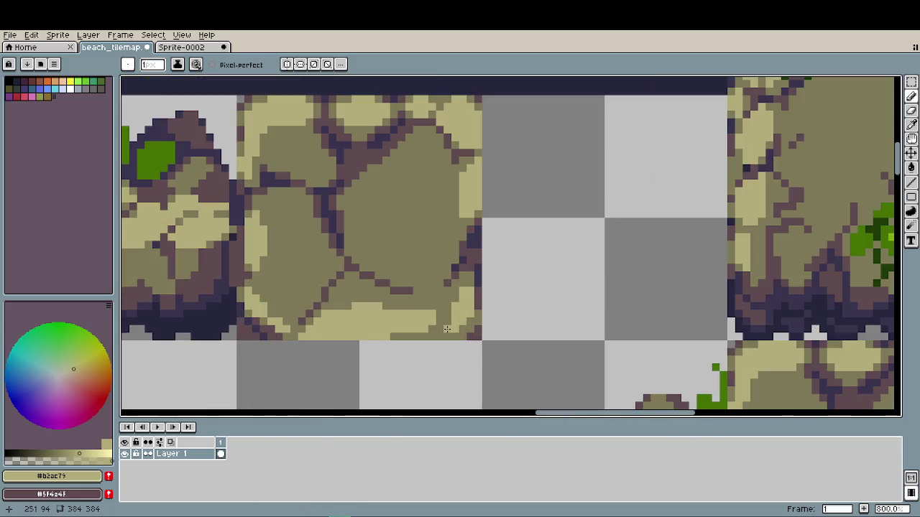
pyautogui.scroll(-3, 493, 355)
pyautogui.scroll(-1, 493, 355)
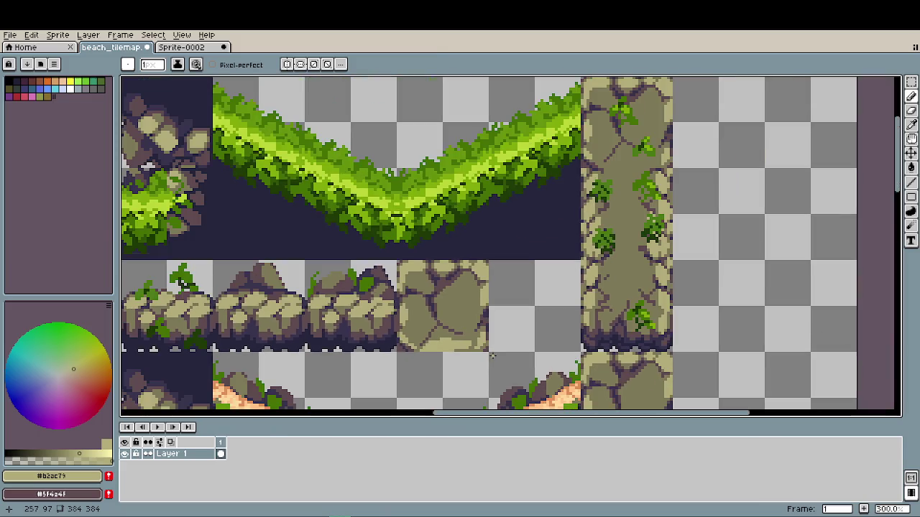
pyautogui.scroll(-2, 501, 347)
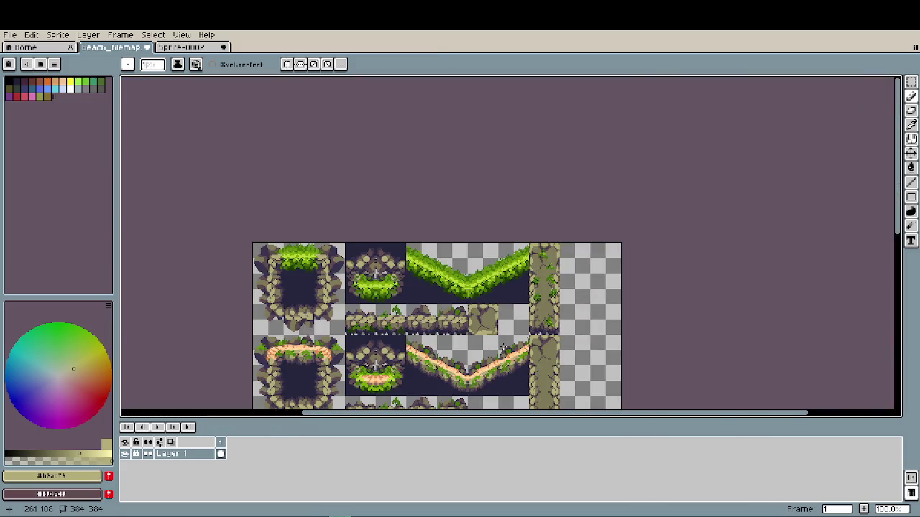
pyautogui.scroll(6, 501, 346)
pyautogui.scroll(1, 503, 316)
pyautogui.keyDown('alt'); pyautogui.click(511, 295); pyautogui.keyUp('alt')
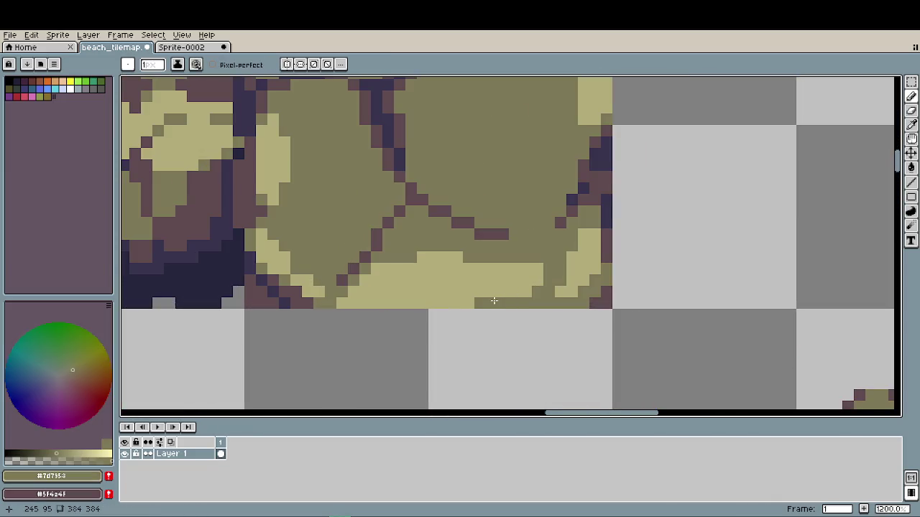
pyautogui.click(400, 303)
pyautogui.moveTo(417, 289); pyautogui.dragTo(420, 267)
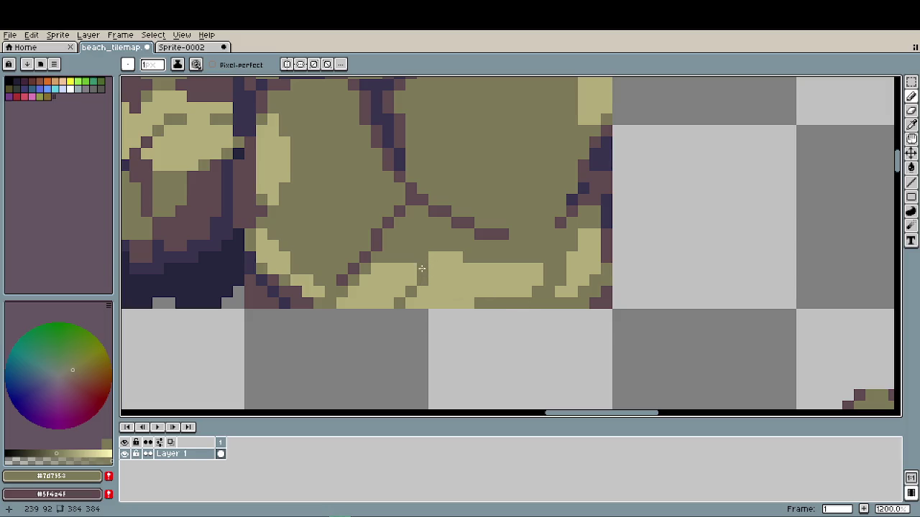
# - Save beach_tilemap.aseprite with the whole tilemap in view
pyautogui.scroll(-5, 502, 321)
pyautogui.scroll(-2, 502, 319)
pyautogui.moveTo(502, 318); pyautogui.dragTo(431, 287)
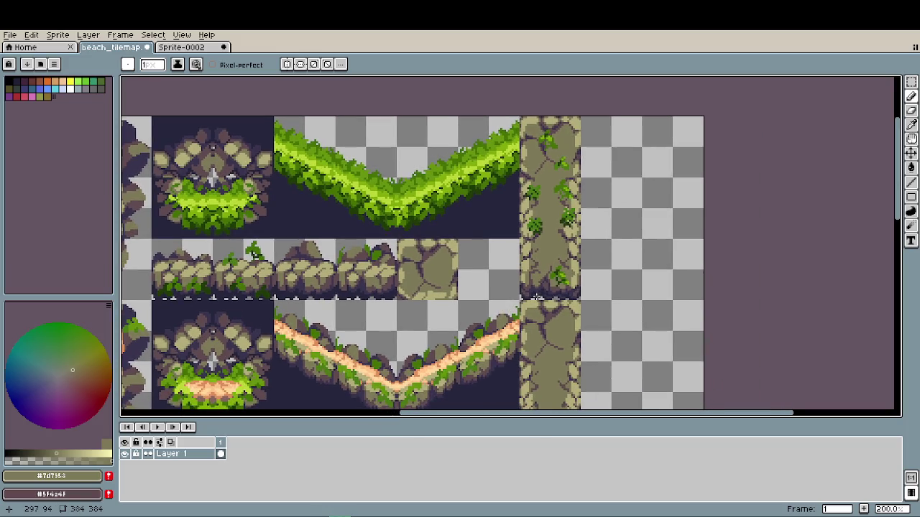
pyautogui.hotkey('ctrl', 's')
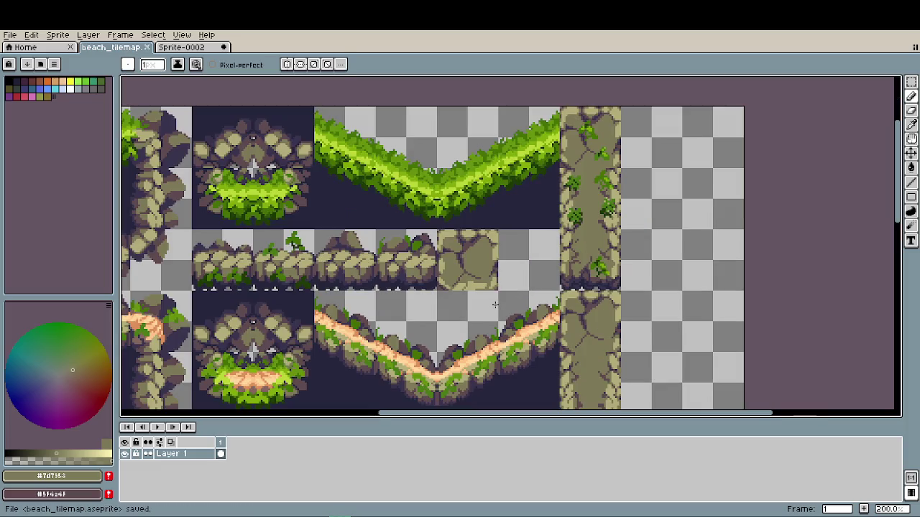
# - Copy the 32×32 cracked stone tile down to the end of the lower rock ledge strip
pyautogui.moveTo(494, 305); pyautogui.dragTo(481, 273)
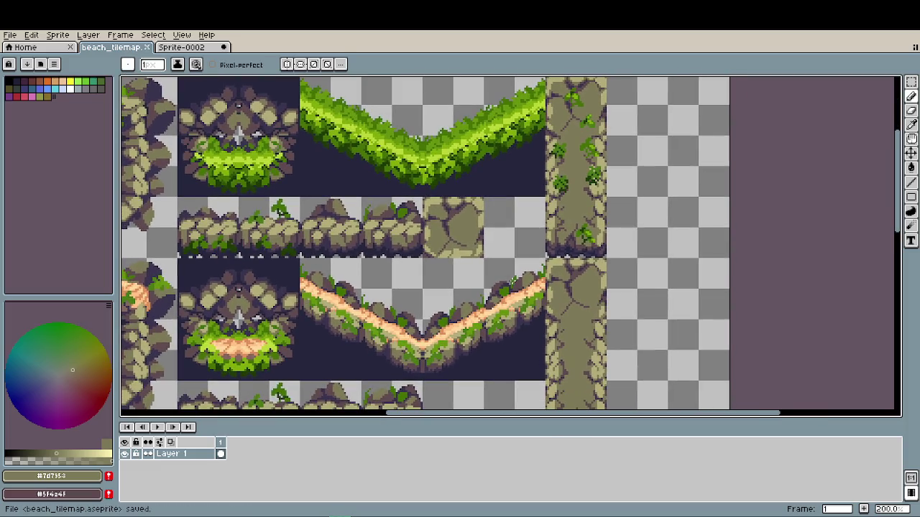
pyautogui.scroll(-2, 513, 277)
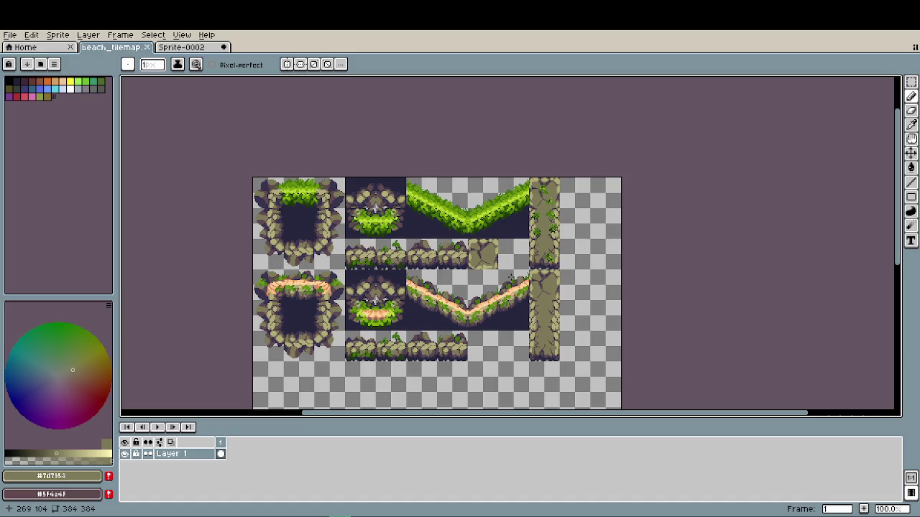
pyautogui.press('m')
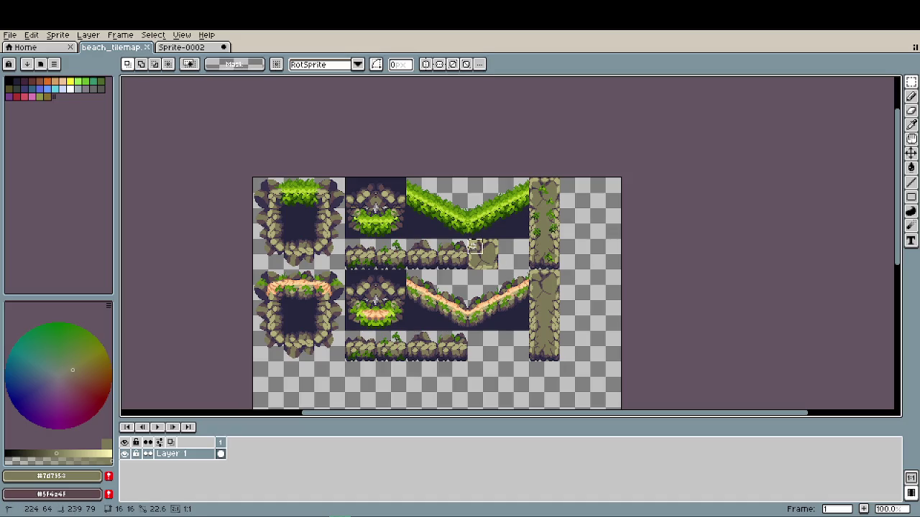
pyautogui.moveTo(469, 241)
pyautogui.mouseDown()
pyautogui.moveTo(498, 269)
pyautogui.moveTo(501, 361)
pyautogui.mouseUp()
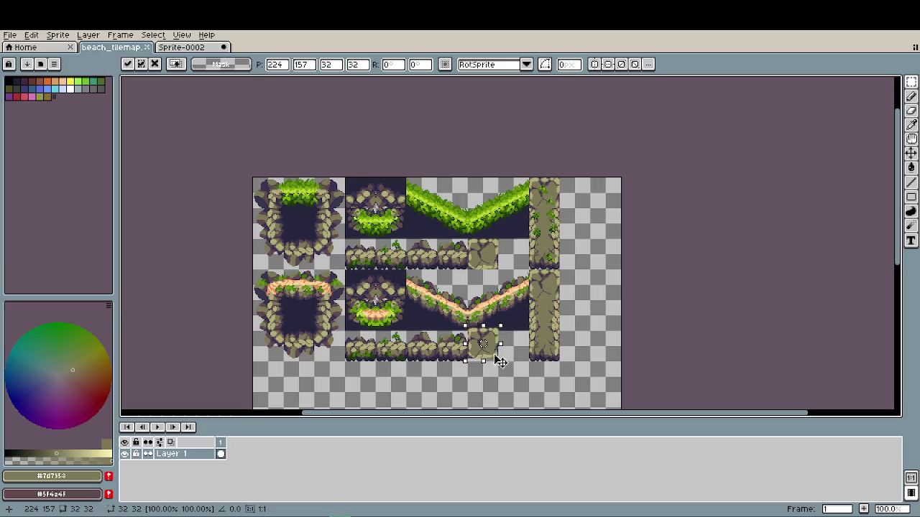
# - Nudge the copied stone tile down a few pixels and drop it in place
pyautogui.scroll(5, 499, 363)
pyautogui.press('Down')
pyautogui.press('Down')
pyautogui.press('Down')
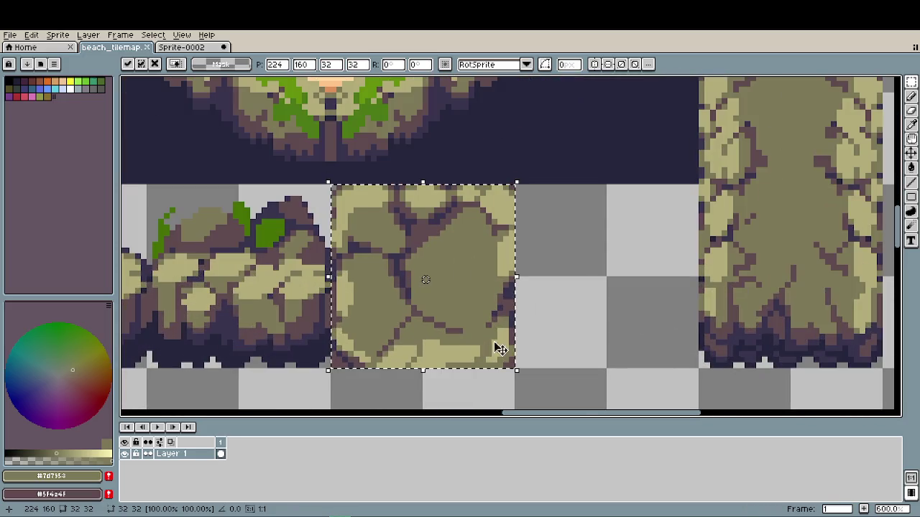
pyautogui.click(556, 328)
pyautogui.scroll(-2, 556, 328)
pyautogui.scroll(2, 557, 328)
pyautogui.scroll(3, 483, 330)
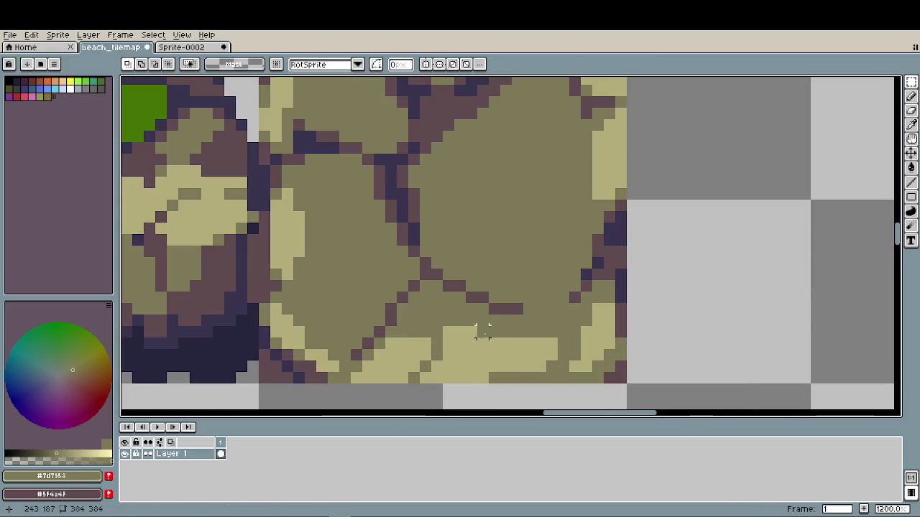
# - Repaint the stray pale pixels on the tile olive with the Pencil
pyautogui.press('b')
pyautogui.moveTo(460, 332); pyautogui.dragTo(448, 332)
pyautogui.click(448, 344)
pyautogui.click(471, 331)
pyautogui.scroll(-3, 586, 352)
pyautogui.scroll(-1, 586, 340)
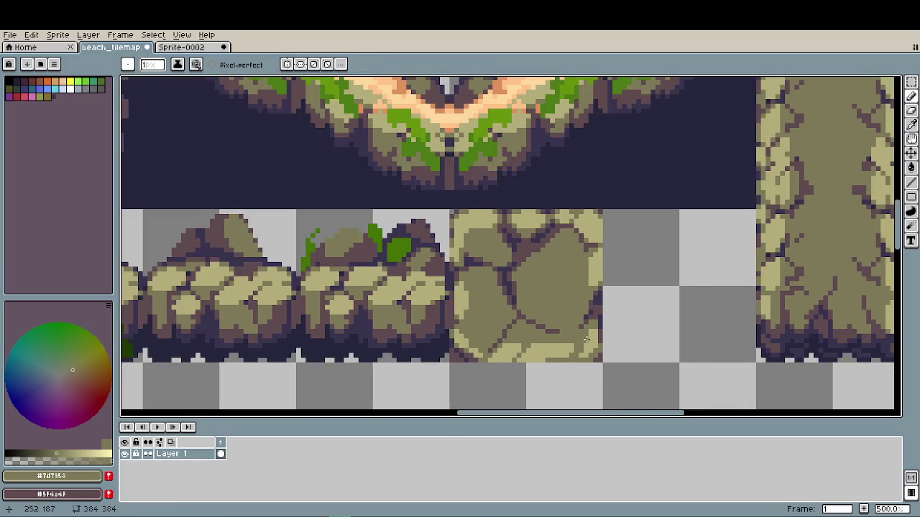
pyautogui.scroll(1, 551, 346)
pyautogui.scroll(1, 552, 354)
# - Sample the pale highlight and olive stone colours from the tile
pyautogui.keyDown('alt'); pyautogui.click(554, 364); pyautogui.keyUp('alt')
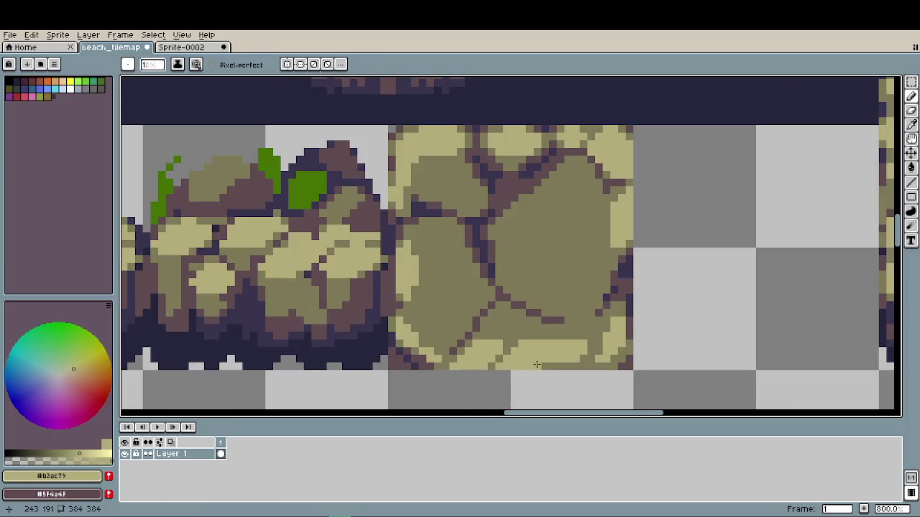
pyautogui.keyDown('alt'); pyautogui.click(499, 364); pyautogui.keyUp('alt')
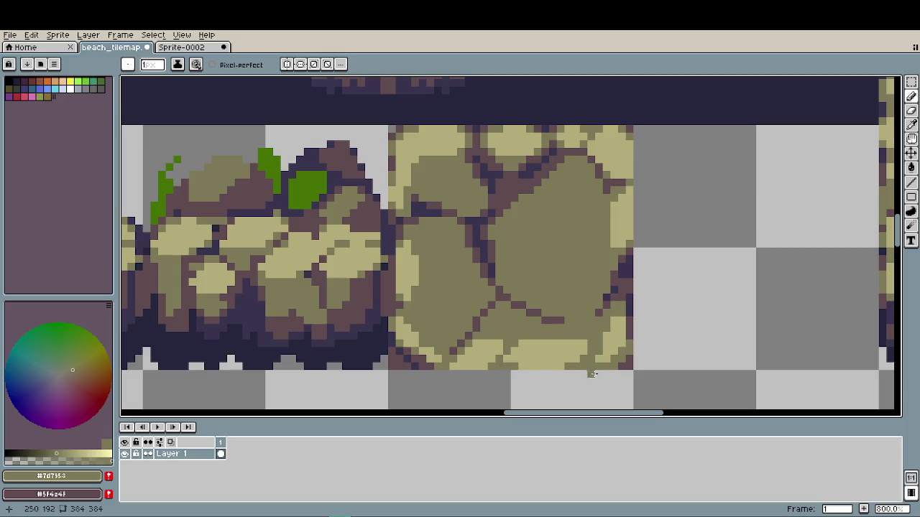
pyautogui.keyDown('alt'); pyautogui.click(525, 354); pyautogui.keyUp('alt')
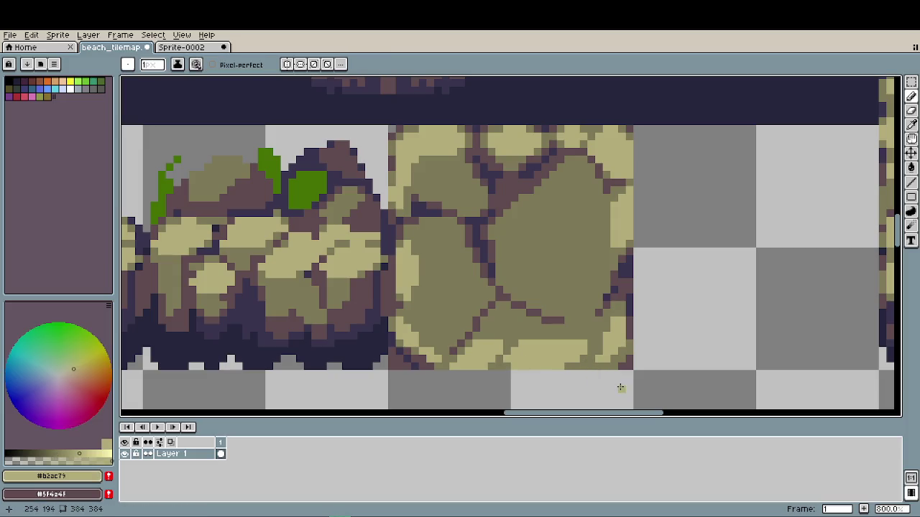
pyautogui.scroll(-2, 558, 356)
pyautogui.scroll(-2, 558, 356)
pyautogui.scroll(-1, 546, 358)
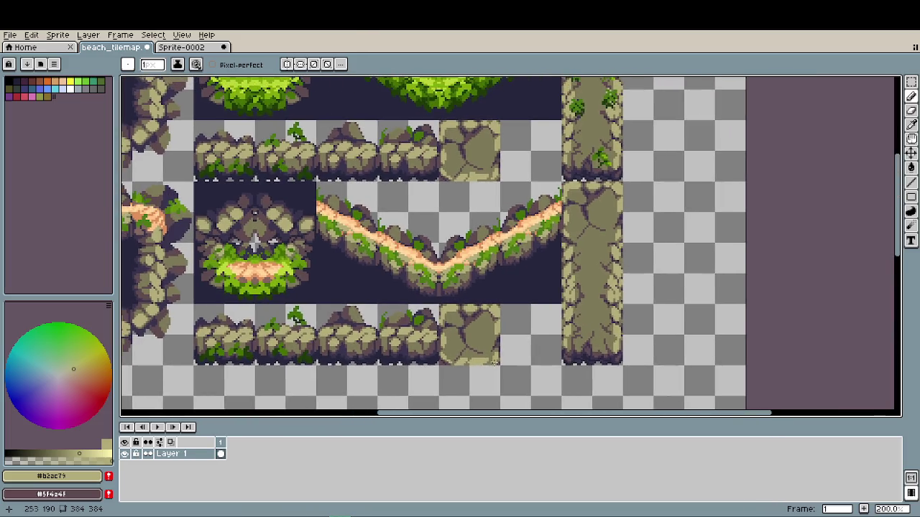
pyautogui.scroll(4, 469, 359)
pyautogui.scroll(1, 469, 359)
pyautogui.keyDown('alt'); pyautogui.click(420, 343); pyautogui.keyUp('alt')
pyautogui.scroll(-2, 525, 358)
pyautogui.scroll(-2, 525, 358)
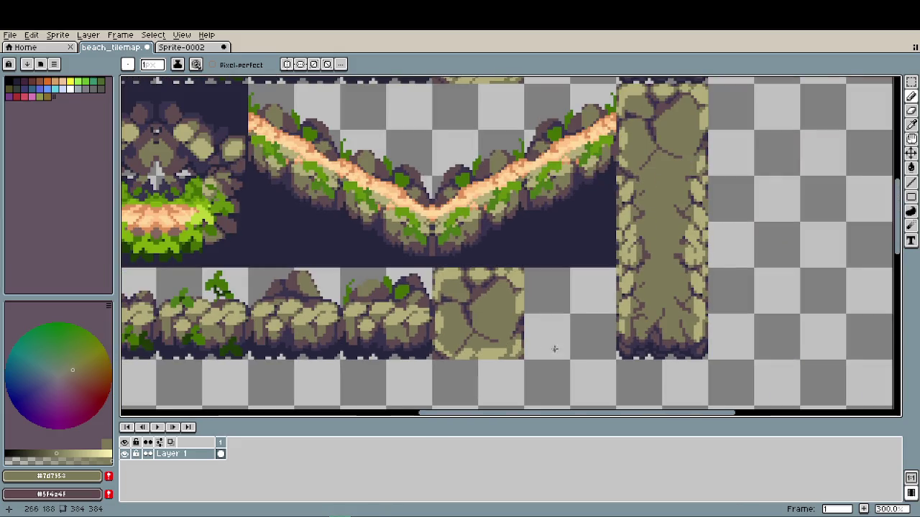
pyautogui.hscroll(2, 524, 356)
pyautogui.scroll(-1, 524, 356)
pyautogui.scroll(-1, 521, 357)
pyautogui.scroll(2, 503, 359)
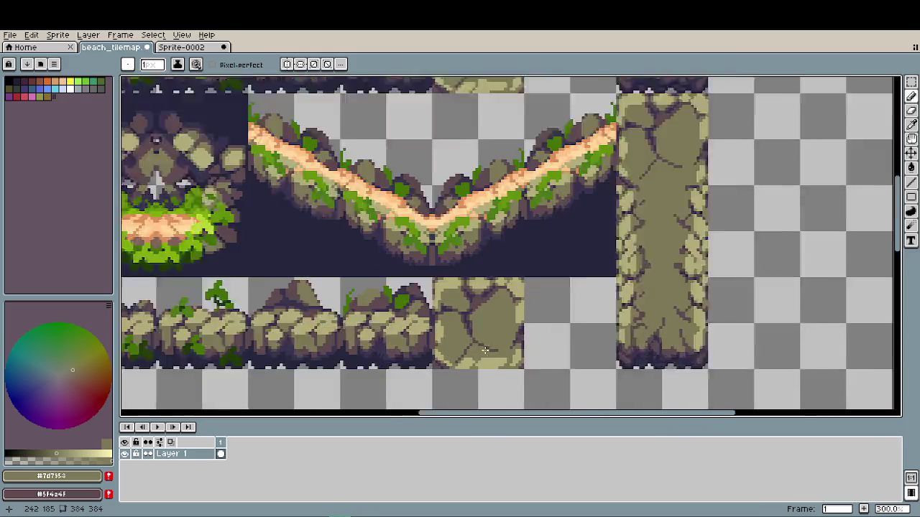
pyautogui.scroll(4, 489, 361)
# - Draw a short dark diagonal crack near the tile's bottom, then resample olive
pyautogui.keyDown('alt'); pyautogui.click(501, 336); pyautogui.keyUp('alt')
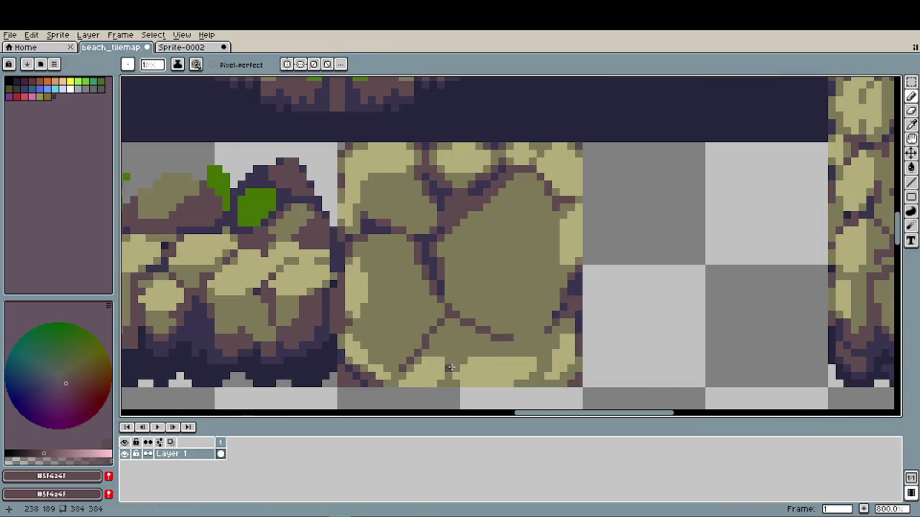
pyautogui.moveTo(456, 367); pyautogui.dragTo(463, 355)
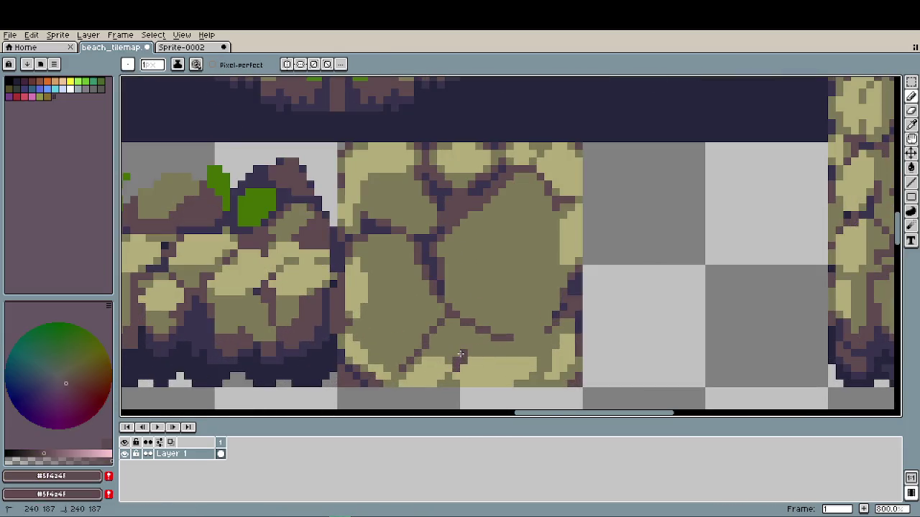
pyautogui.press('alt')
pyautogui.keyDown('alt'); pyautogui.click(456, 356); pyautogui.keyUp('alt')
pyautogui.scroll(-3, 570, 390)
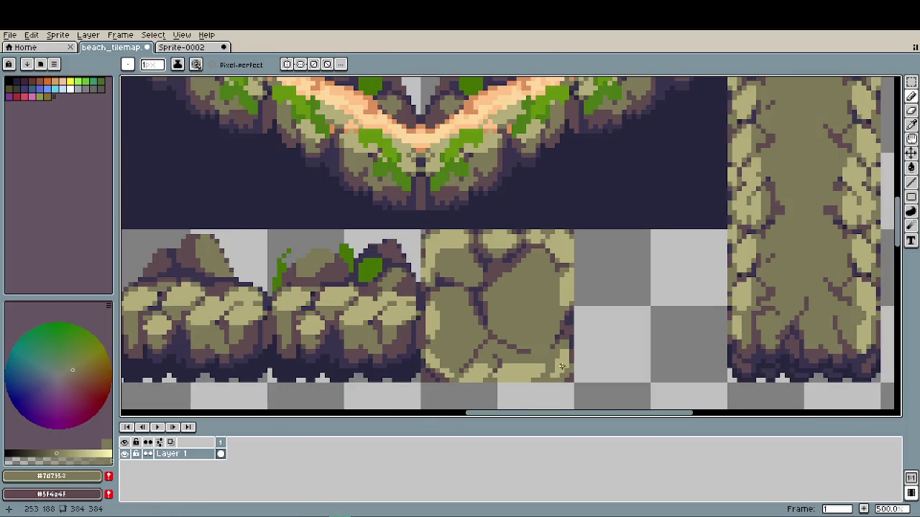
pyautogui.scroll(-1, 567, 364)
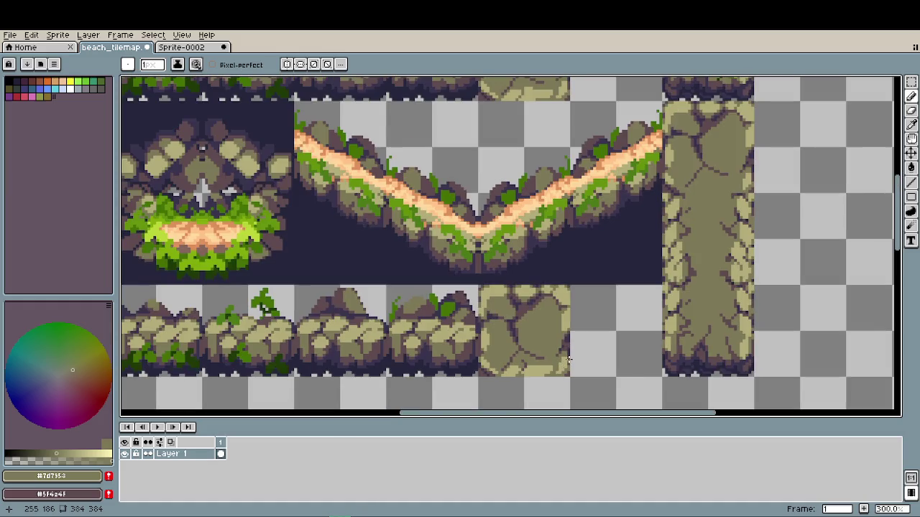
pyautogui.scroll(3, 540, 357)
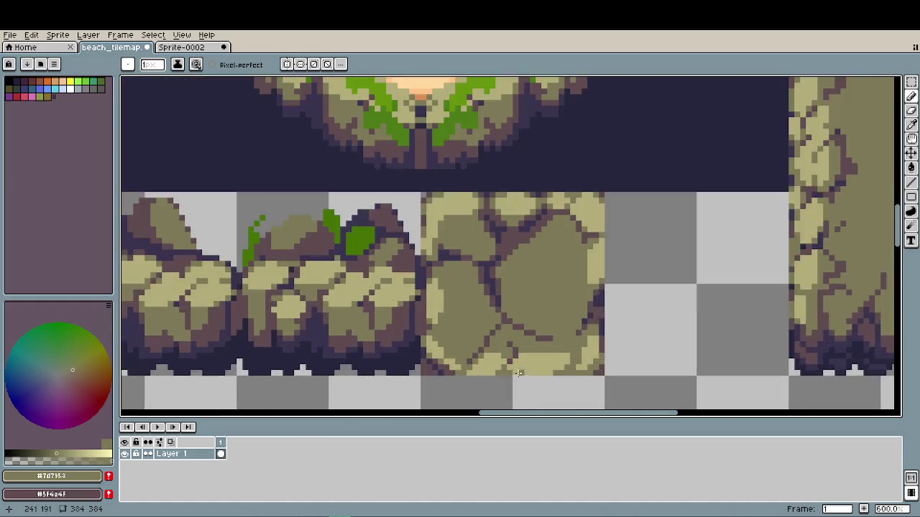
pyautogui.scroll(4, 503, 367)
# - Add two dark crack pixels along the stone tile's bottom edge
pyautogui.keyDown('alt'); pyautogui.click(483, 373); pyautogui.keyUp('alt')
pyautogui.moveTo(483, 374); pyautogui.dragTo(426, 306)
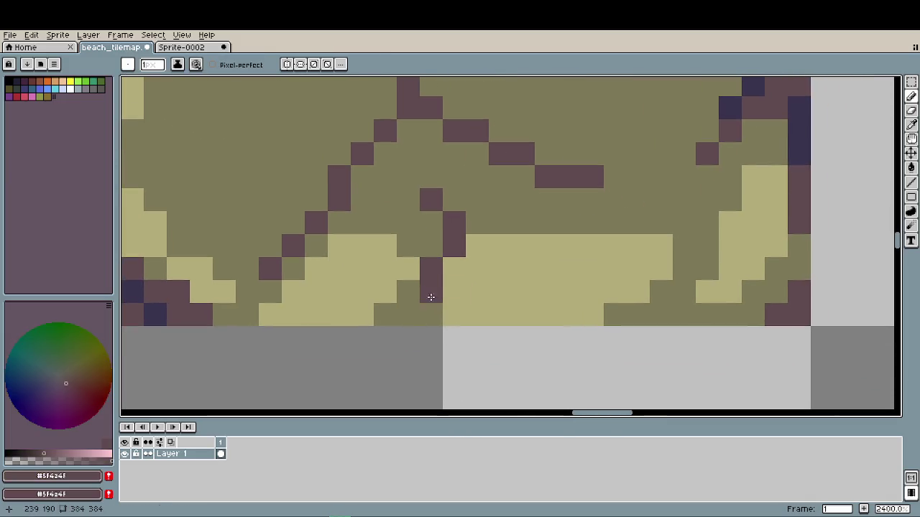
pyautogui.scroll(-2, 423, 322)
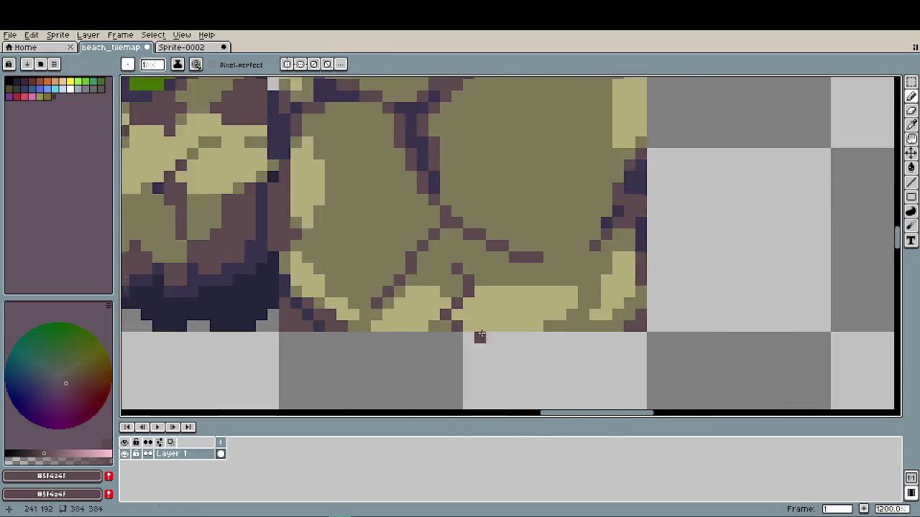
pyautogui.scroll(-3, 459, 319)
pyautogui.scroll(-1, 496, 318)
pyautogui.scroll(2, 529, 317)
pyautogui.scroll(3, 529, 316)
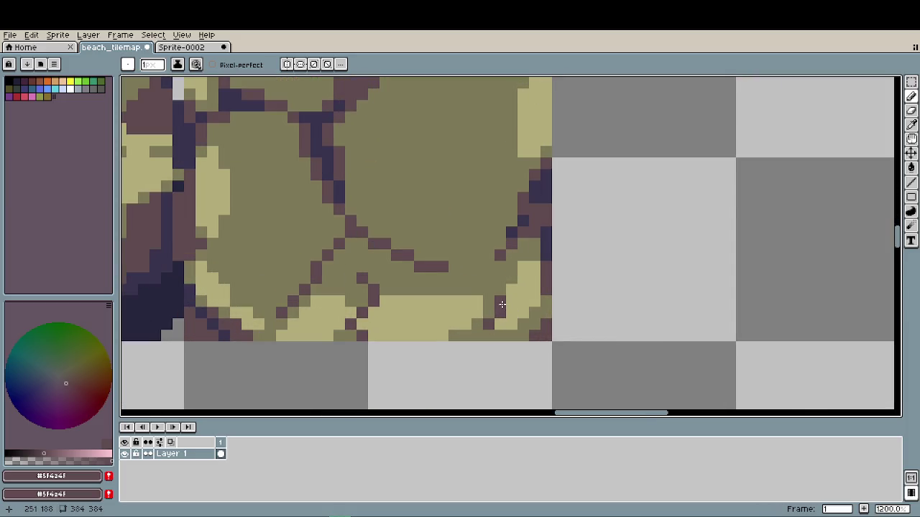
pyautogui.scroll(-3, 561, 323)
pyautogui.scroll(-2, 562, 324)
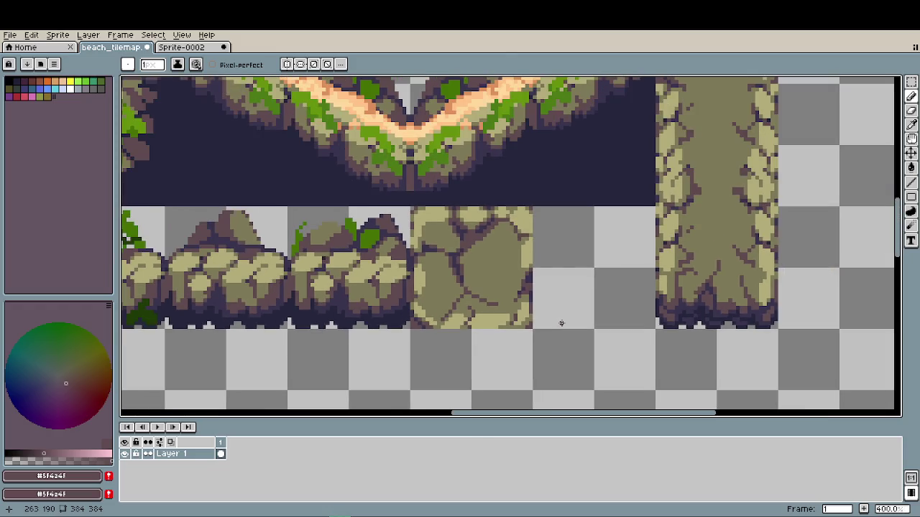
pyautogui.scroll(3, 562, 324)
pyautogui.scroll(3, 454, 315)
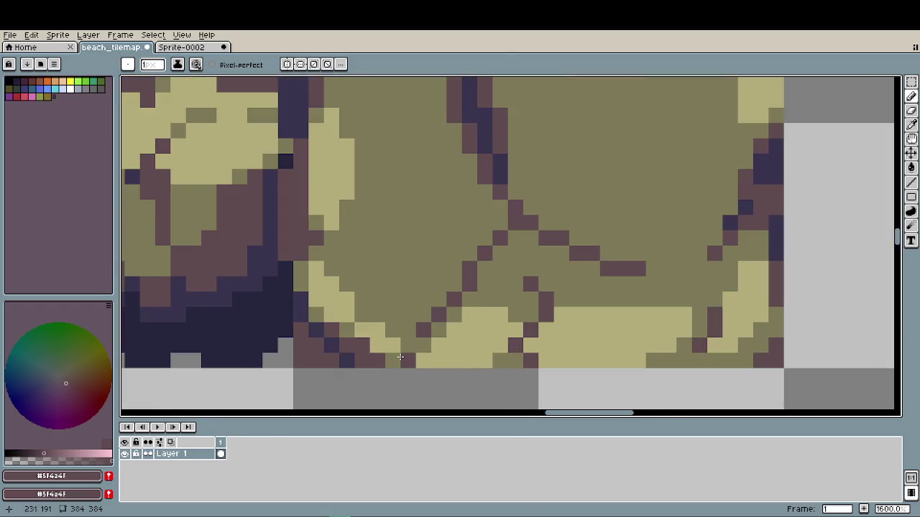
pyautogui.click(392, 330)
pyautogui.click(362, 315)
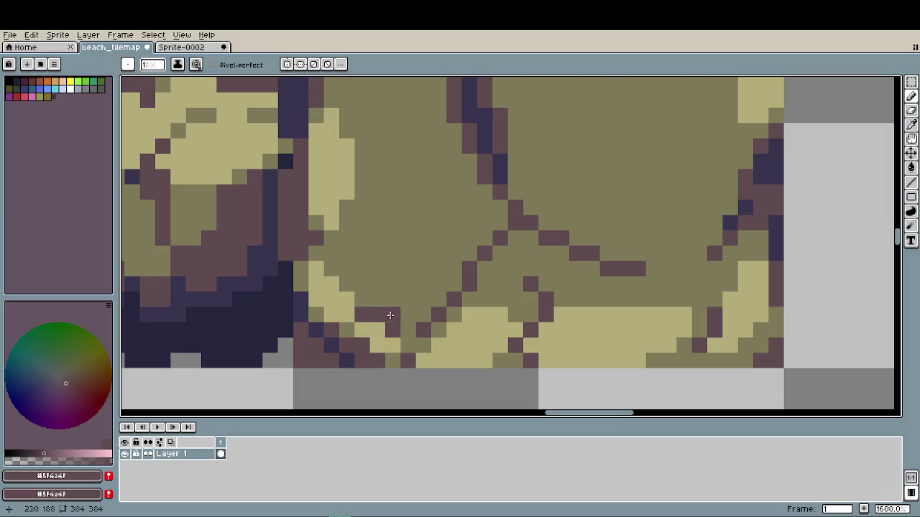
pyautogui.scroll(-2, 381, 312)
pyautogui.scroll(-2, 470, 320)
pyautogui.scroll(4, 469, 321)
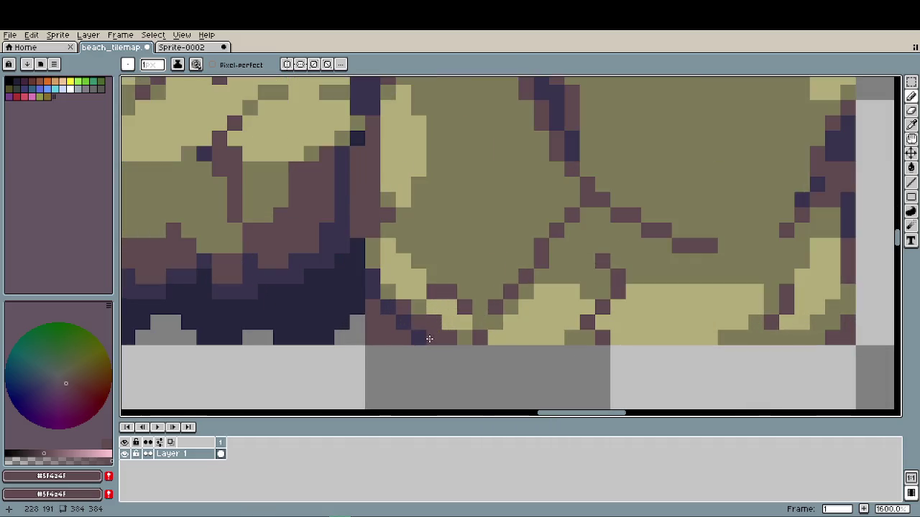
# - Erase a stray pixel at the tile's bottom edge
pyautogui.keyDown('alt'); pyautogui.click(429, 320); pyautogui.keyUp('alt')
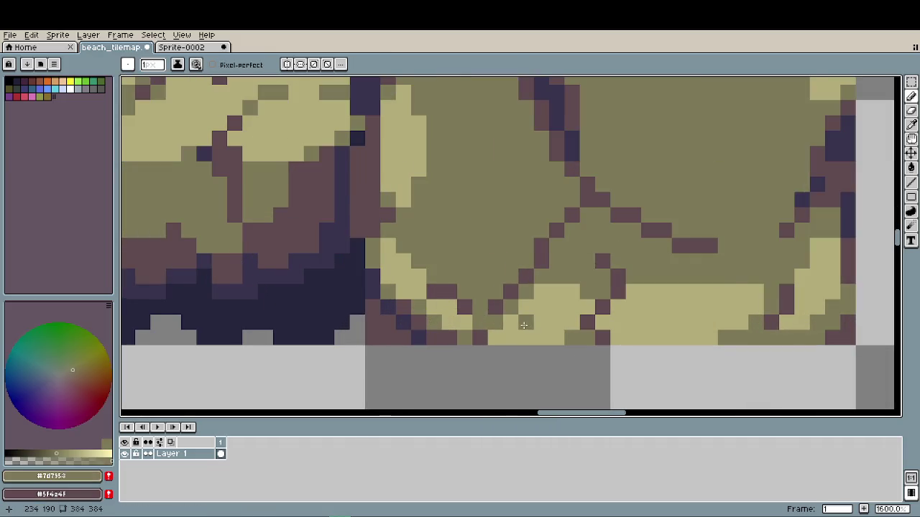
pyautogui.scroll(-5, 521, 320)
pyautogui.moveTo(517, 317); pyautogui.dragTo(422, 314)
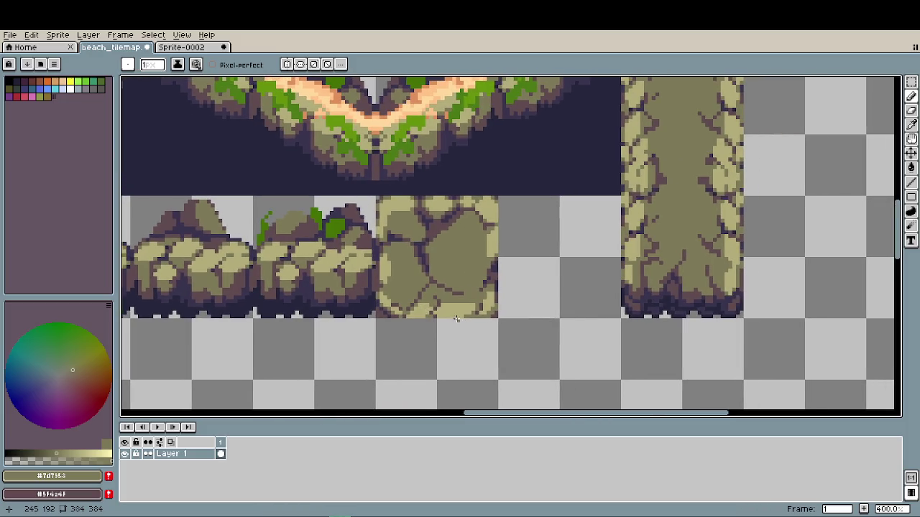
pyautogui.scroll(3, 461, 321)
pyautogui.scroll(3, 395, 309)
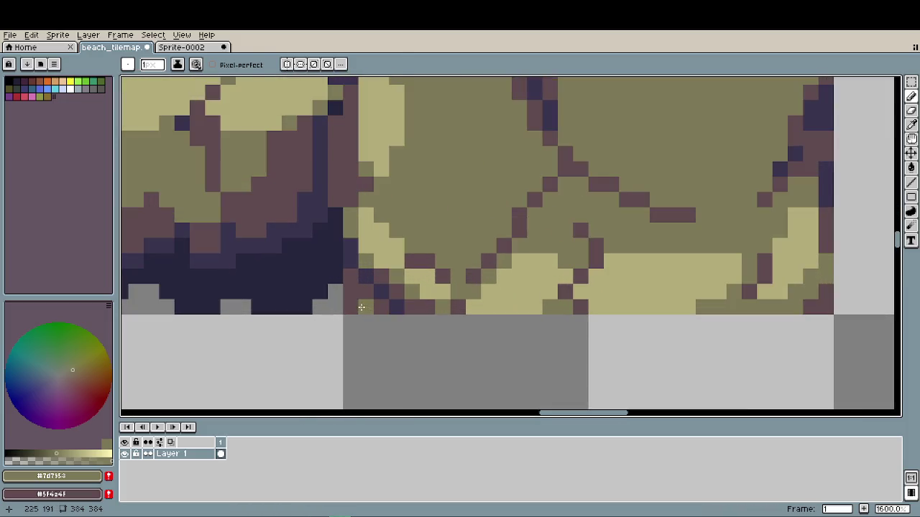
pyautogui.press('e')
pyautogui.click(352, 307)
pyautogui.scroll(-3, 489, 338)
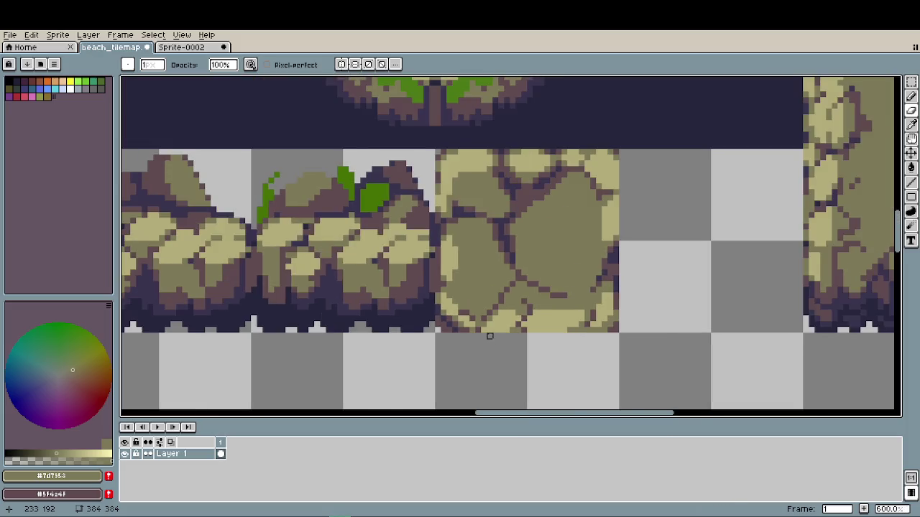
pyautogui.scroll(-3, 490, 337)
pyautogui.scroll(-2, 492, 336)
pyautogui.scroll(2, 496, 335)
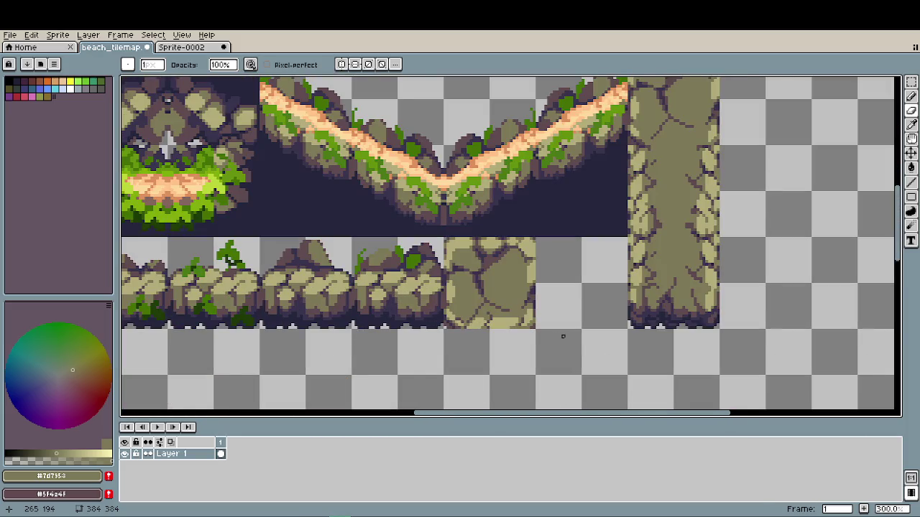
pyautogui.scroll(-1, 563, 336)
pyautogui.scroll(2, 532, 316)
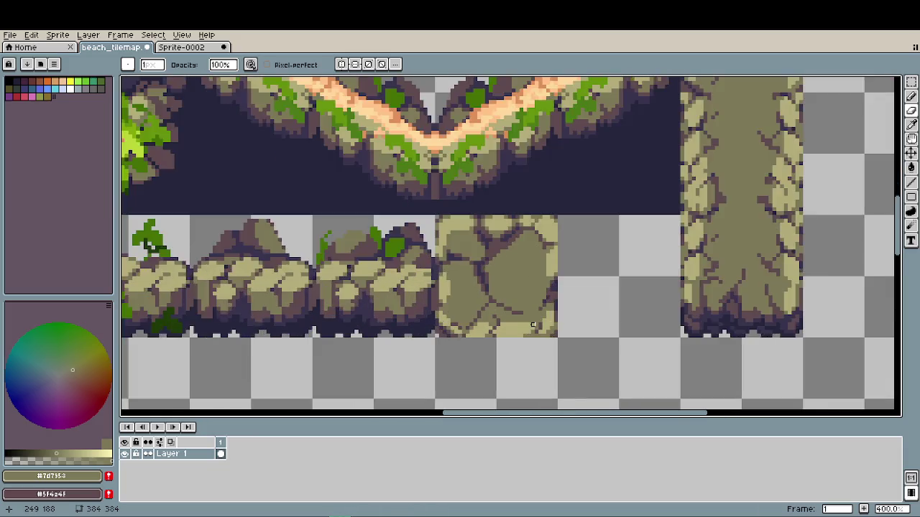
pyautogui.scroll(3, 496, 324)
# - Return to the Pencil and save the sheet as beach_tilemap.aseprite
pyautogui.press('e')
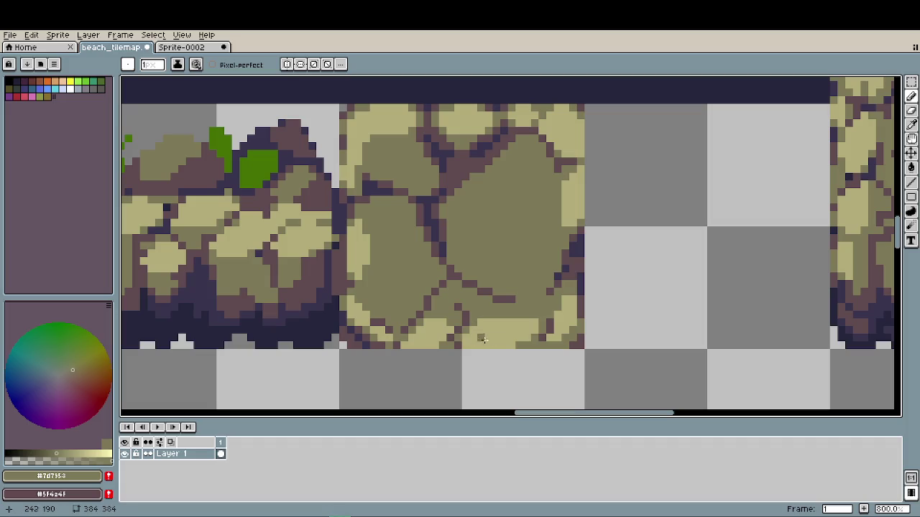
pyautogui.scroll(-3, 555, 348)
pyautogui.scroll(5, 551, 345)
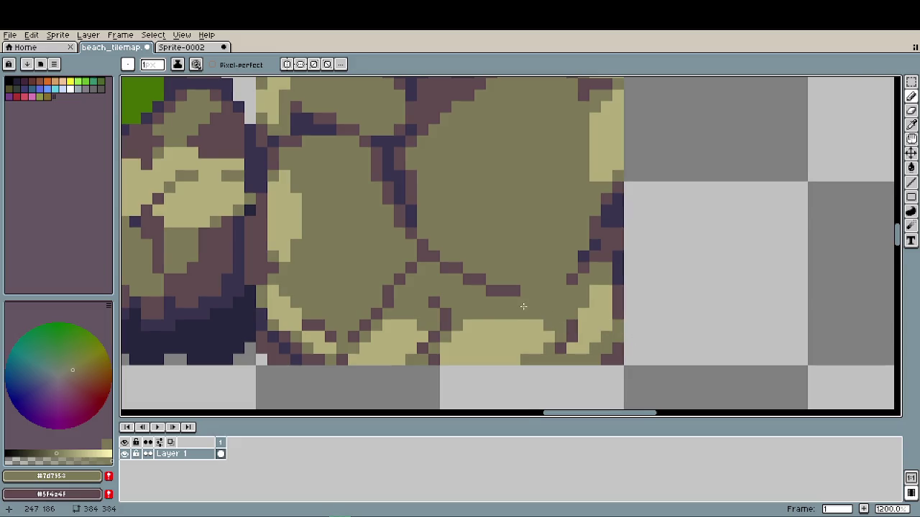
pyautogui.scroll(-3, 553, 319)
pyautogui.scroll(3, 528, 309)
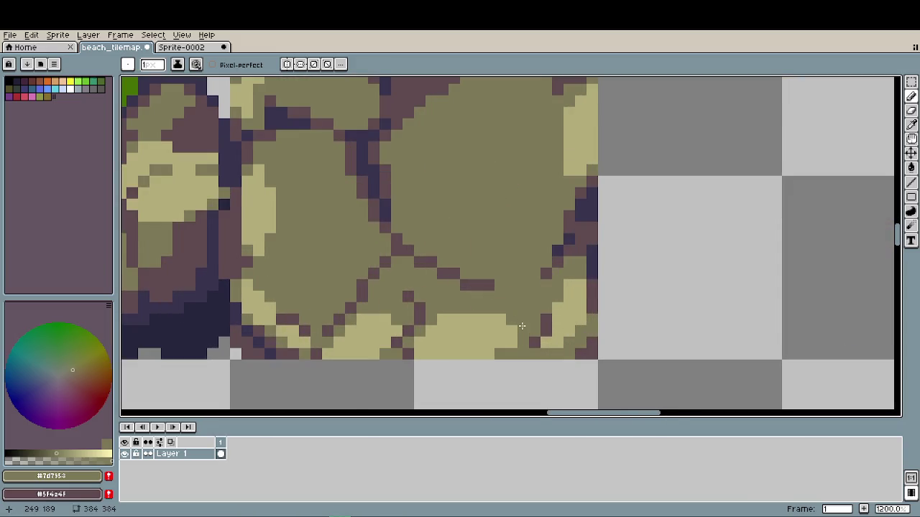
pyautogui.scroll(-3, 522, 326)
pyautogui.scroll(-3, 525, 334)
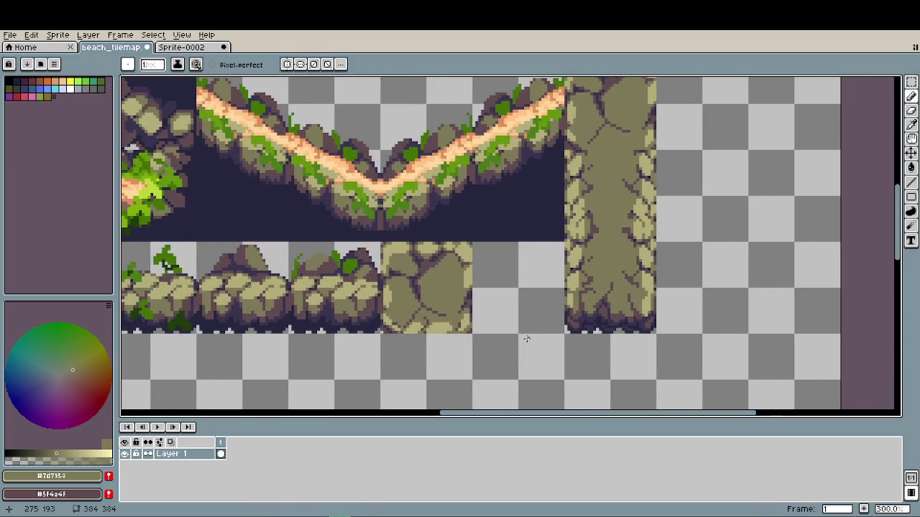
pyautogui.scroll(-1, 526, 339)
pyautogui.hotkey('ctrl', 's')
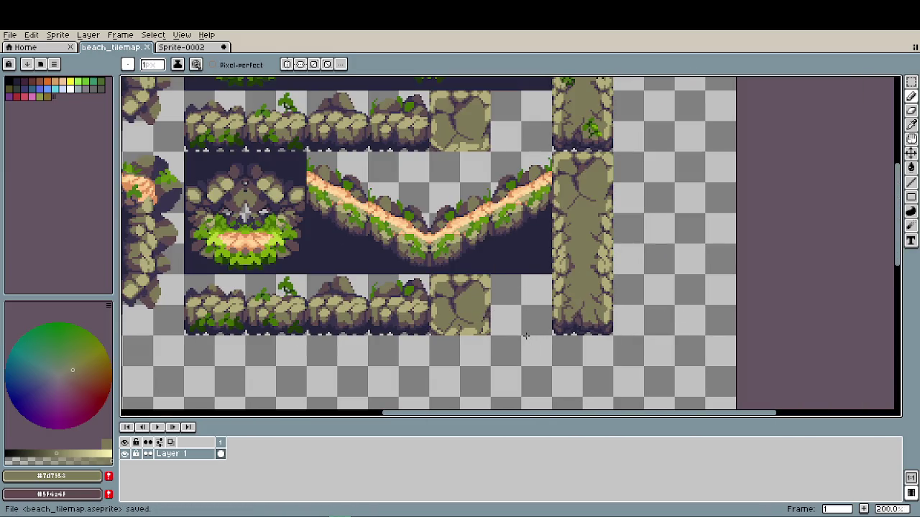
# - Recolour a stone edge pixel, then try and undo a dark pixel on the right edge
pyautogui.scroll(4, 503, 324)
pyautogui.scroll(3, 460, 309)
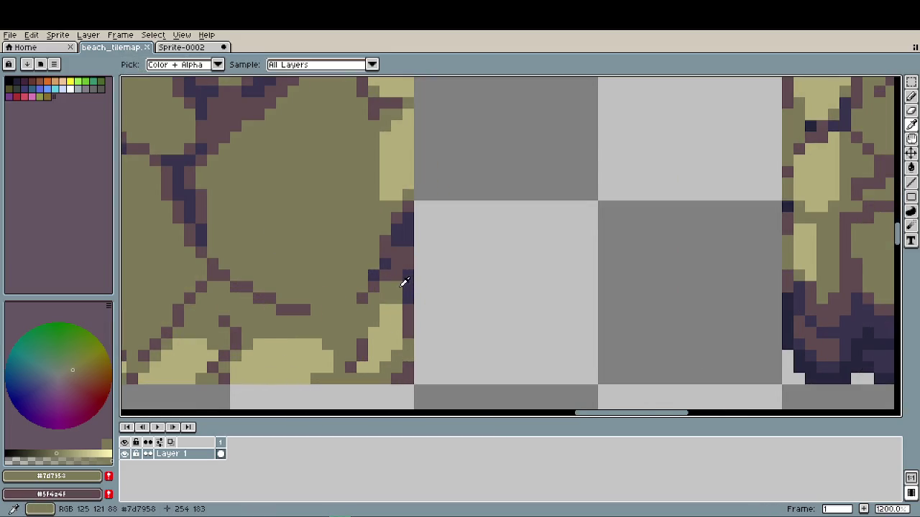
pyautogui.click(397, 253)
pyautogui.scroll(-6, 487, 322)
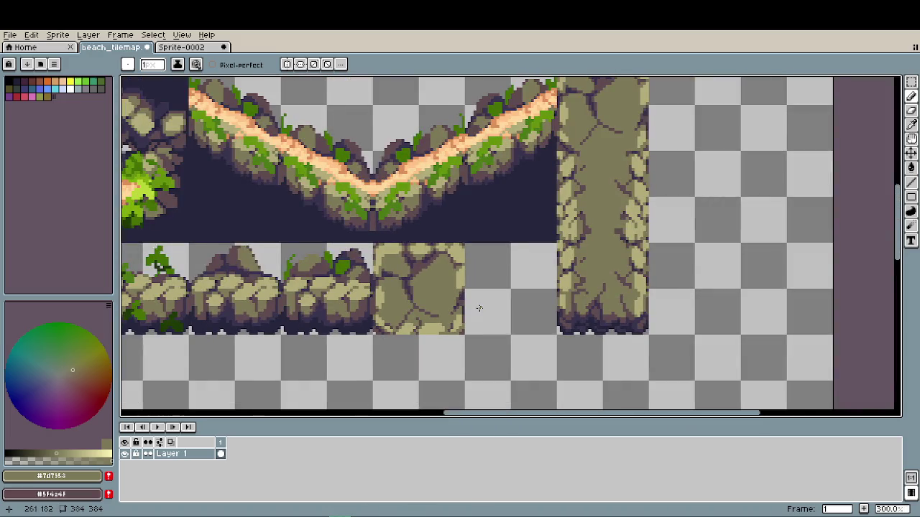
pyautogui.scroll(-1, 478, 308)
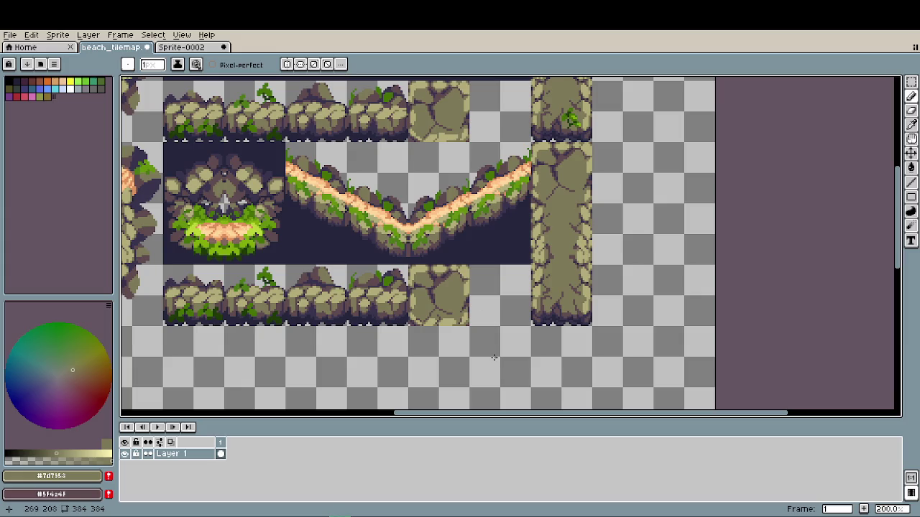
pyautogui.scroll(2, 498, 307)
pyautogui.scroll(3, 452, 277)
pyautogui.scroll(2, 453, 187)
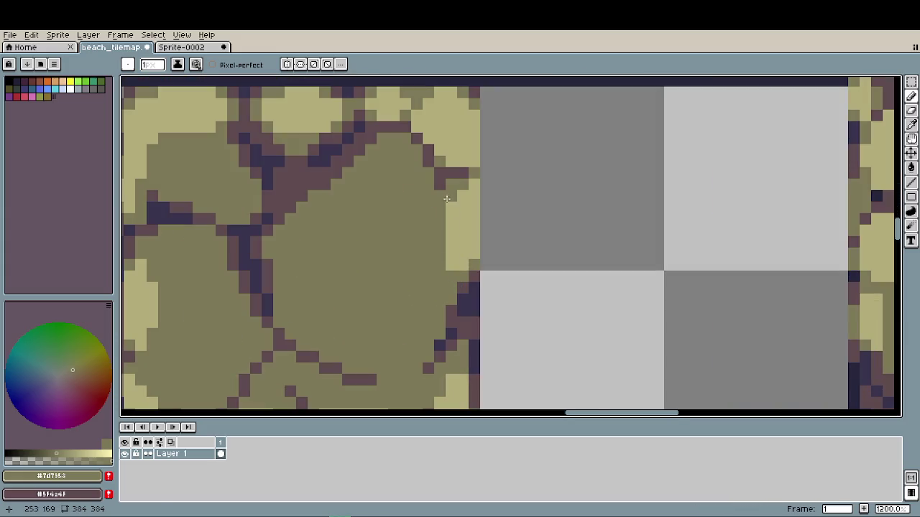
pyautogui.press('i')
pyautogui.press('b')
pyautogui.keyDown('alt'); pyautogui.click(447, 182); pyautogui.keyUp('alt')
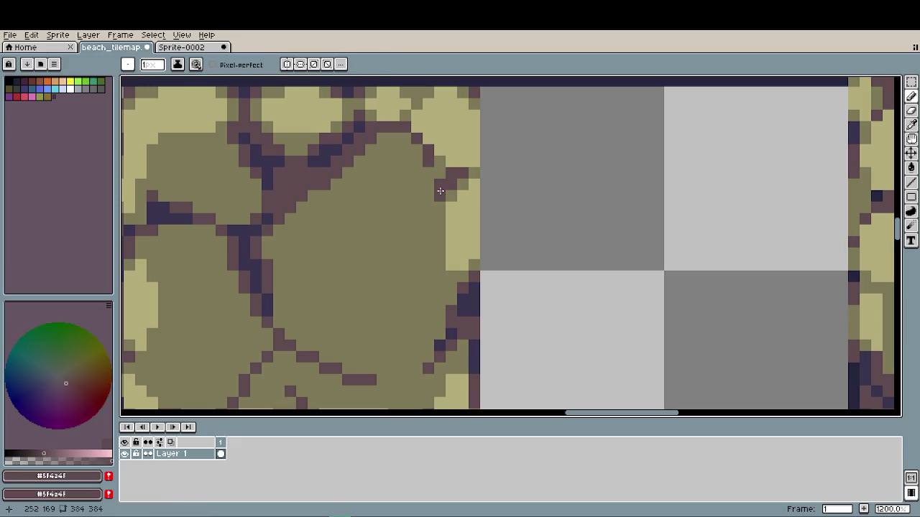
pyautogui.click(489, 322)
pyautogui.hotkey('ctrl', 'z')
# - Paint an olive edge pixel, then sample the olive #7d7953 and crack colour #5f4a4f
pyautogui.scroll(-4, 467, 294)
pyautogui.scroll(5, 486, 293)
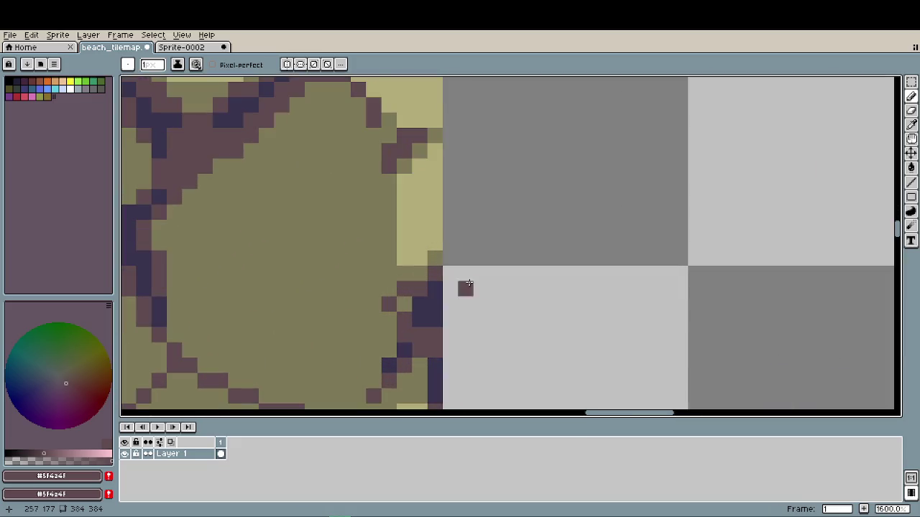
pyautogui.keyDown('alt'); pyautogui.click(417, 267); pyautogui.keyUp('alt')
pyautogui.click(496, 305)
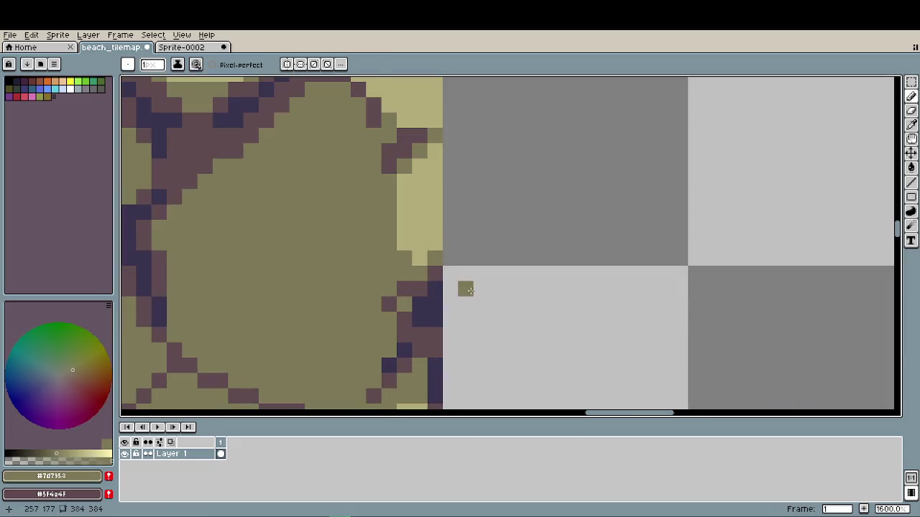
pyautogui.scroll(-2, 462, 290)
pyautogui.scroll(-2, 447, 283)
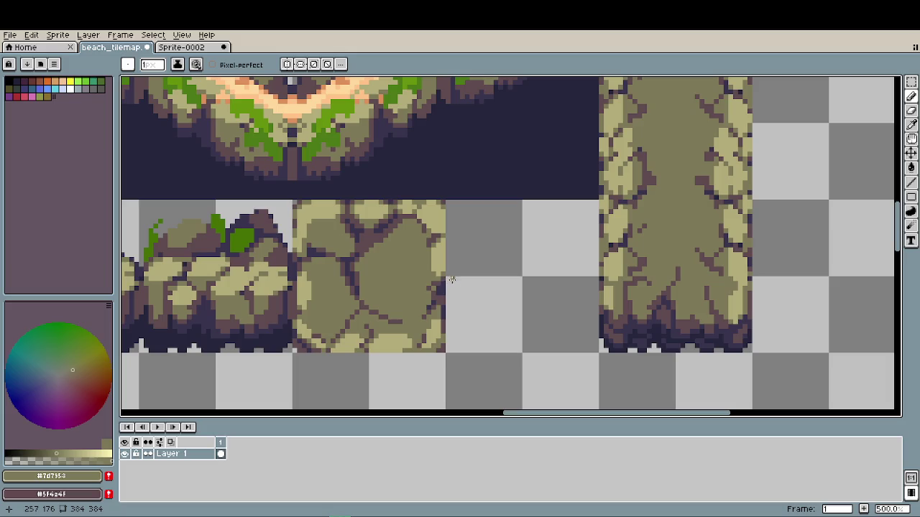
pyautogui.scroll(2, 453, 282)
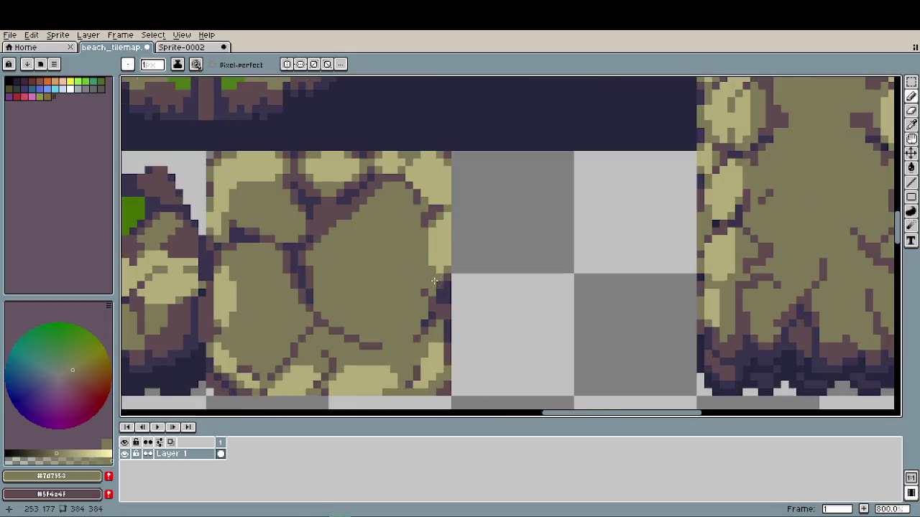
pyautogui.scroll(2, 449, 284)
pyautogui.scroll(-3, 460, 286)
pyautogui.scroll(-1, 462, 284)
pyautogui.scroll(-2, 462, 285)
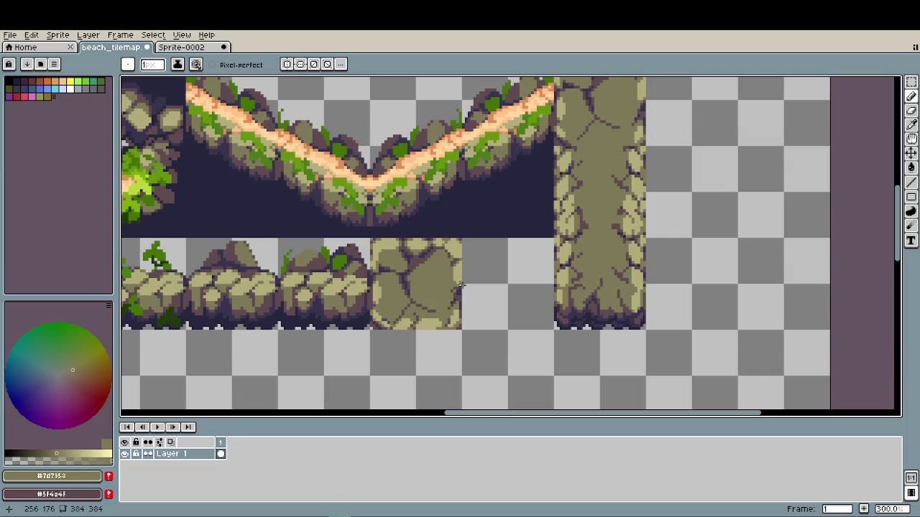
pyautogui.scroll(4, 444, 281)
pyautogui.scroll(2, 467, 299)
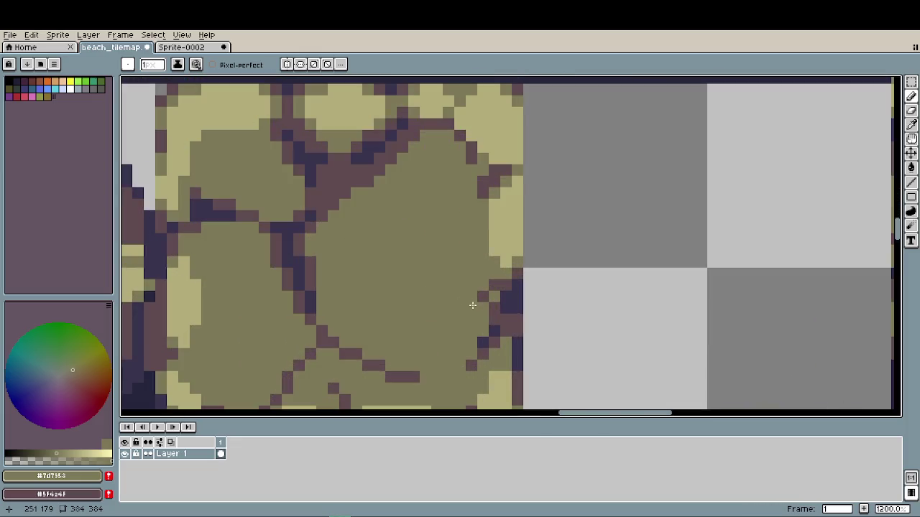
pyautogui.keyDown('alt'); pyautogui.click(483, 305); pyautogui.keyUp('alt')
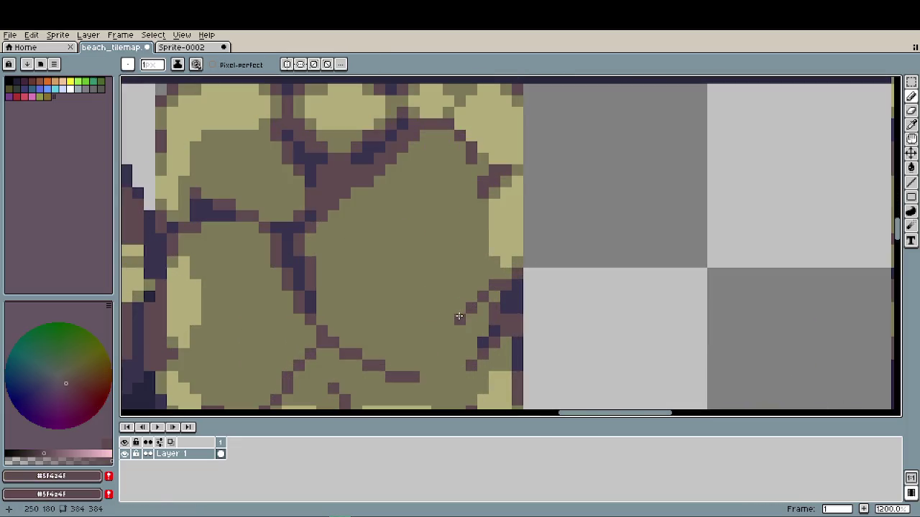
pyautogui.scroll(-3, 400, 318)
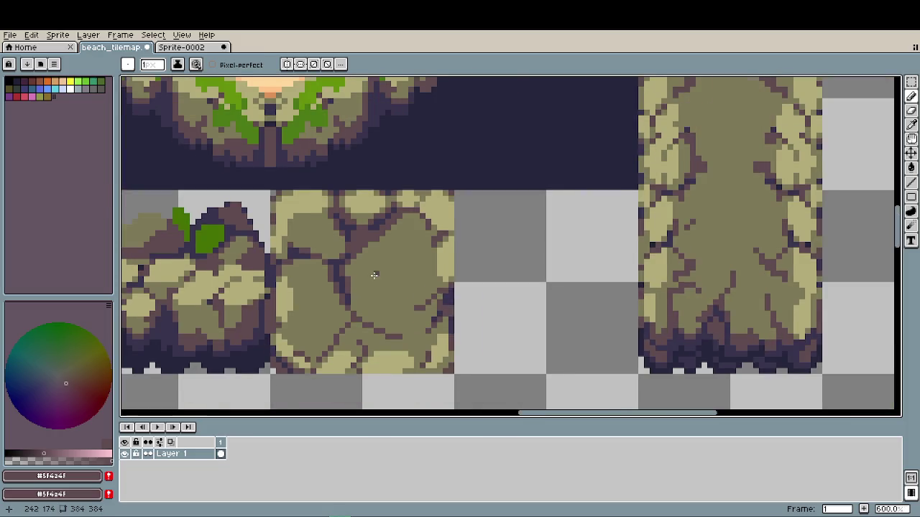
# - Add dark pixels at several points to extend the cracks across the stone tile
pyautogui.scroll(-2, 375, 271)
pyautogui.scroll(3, 336, 302)
pyautogui.scroll(4, 366, 244)
pyautogui.click(351, 251)
pyautogui.click(336, 266)
pyautogui.click(366, 281)
pyautogui.scroll(-3, 468, 319)
pyautogui.scroll(-1, 427, 327)
pyautogui.scroll(-1, 427, 320)
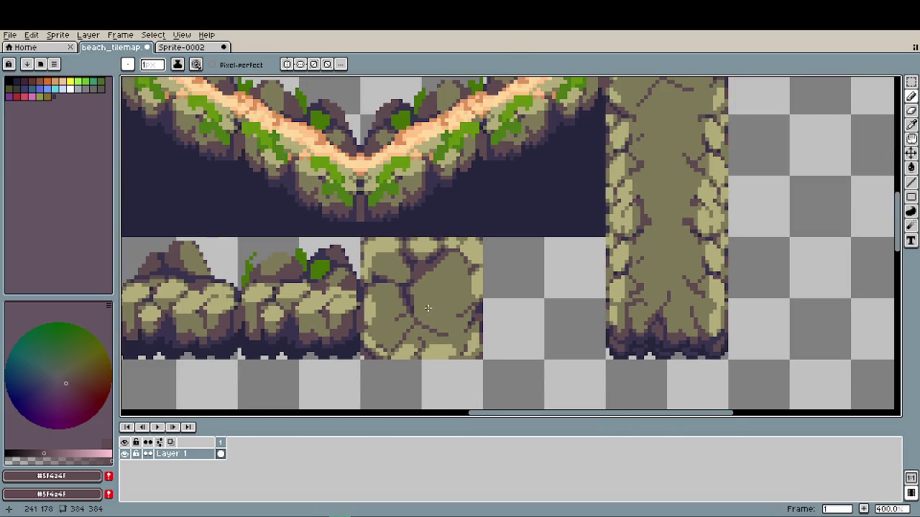
pyautogui.scroll(3, 429, 281)
pyautogui.scroll(5, 433, 266)
pyautogui.click(479, 281)
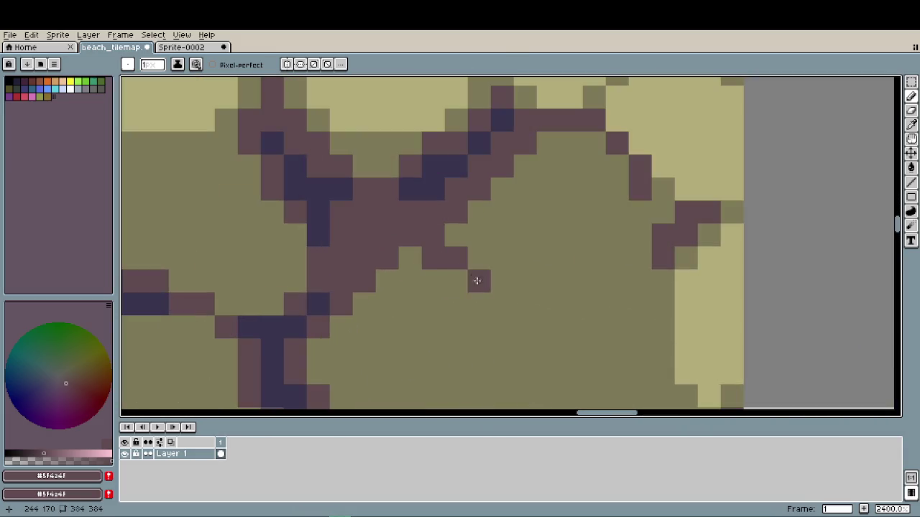
pyautogui.click(503, 327)
# - Sample the deep purple shadow and darken the crack outline, plus one more pixel
pyautogui.scroll(-5, 492, 327)
pyautogui.scroll(-1, 489, 324)
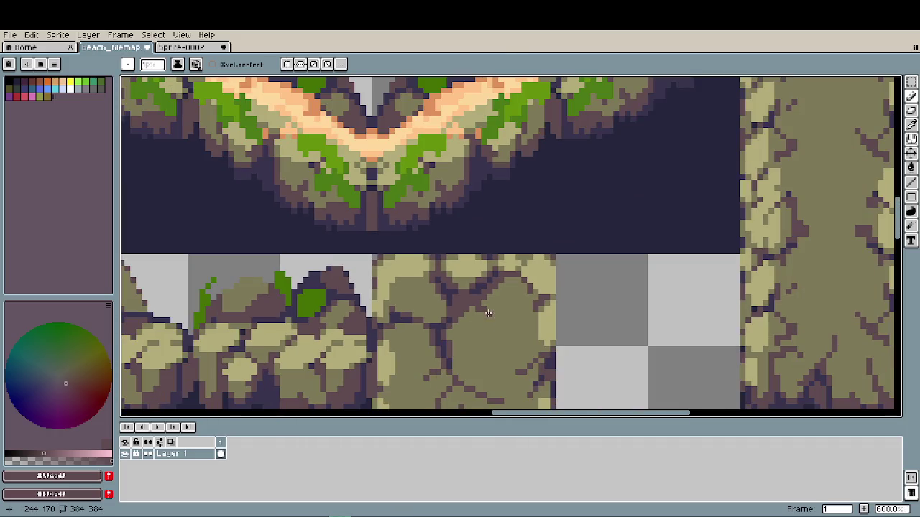
pyautogui.scroll(-1, 473, 287)
pyautogui.scroll(-1, 469, 285)
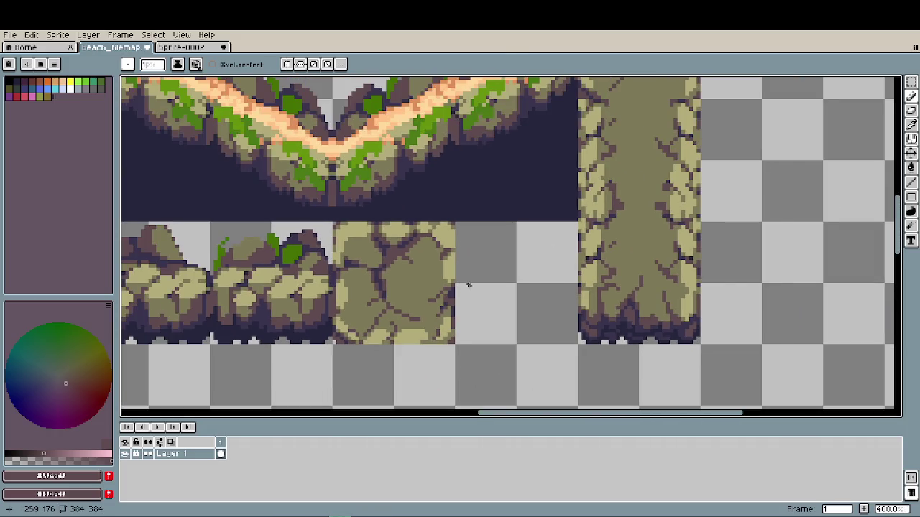
pyautogui.scroll(-1, 468, 285)
pyautogui.scroll(-1, 466, 286)
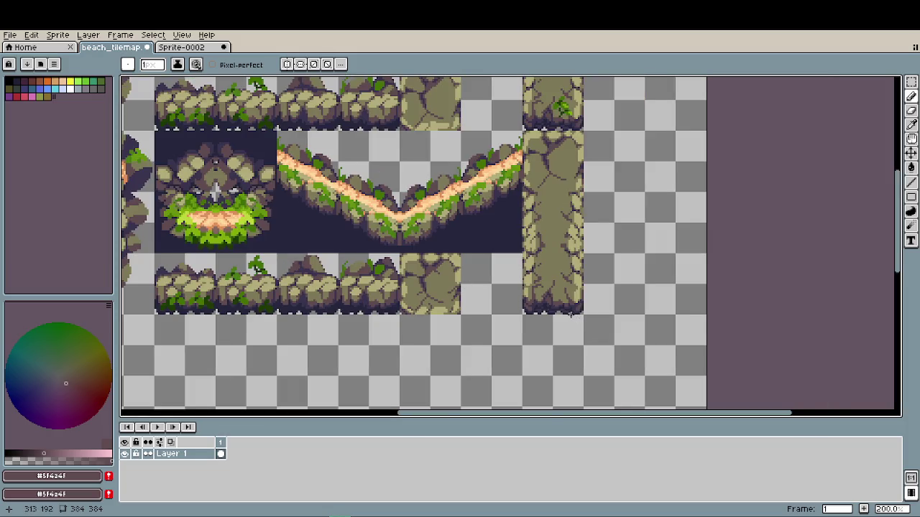
pyautogui.scroll(5, 428, 279)
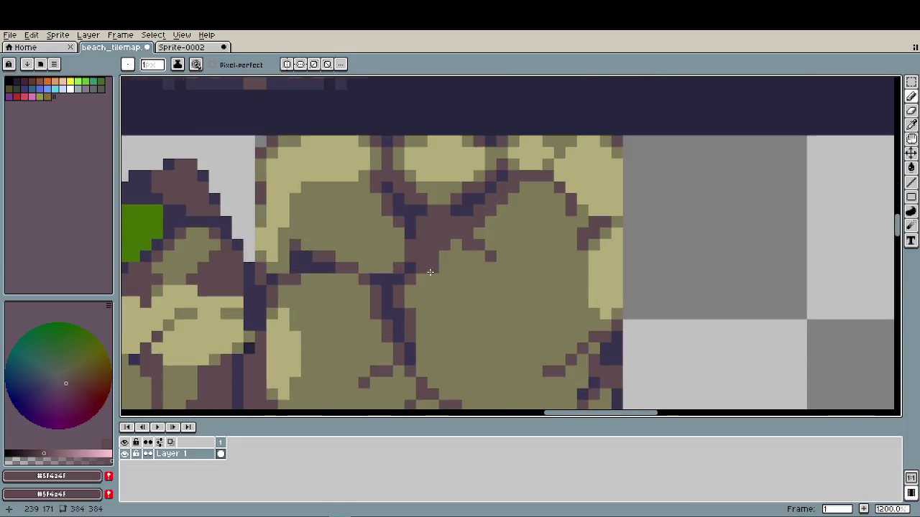
pyautogui.keyDown('alt'); pyautogui.click(433, 226); pyautogui.keyUp('alt')
pyautogui.moveTo(433, 226); pyautogui.dragTo(438, 225)
pyautogui.click(538, 266)
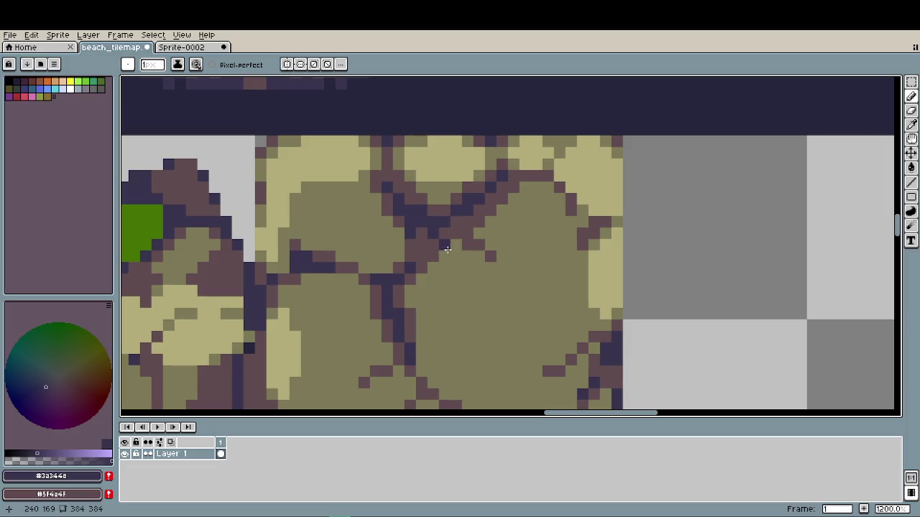
# - Sample the muted purple, then the deep purple crack colour, and zoom back out
pyautogui.scroll(-5, 531, 287)
pyautogui.scroll(-1, 522, 226)
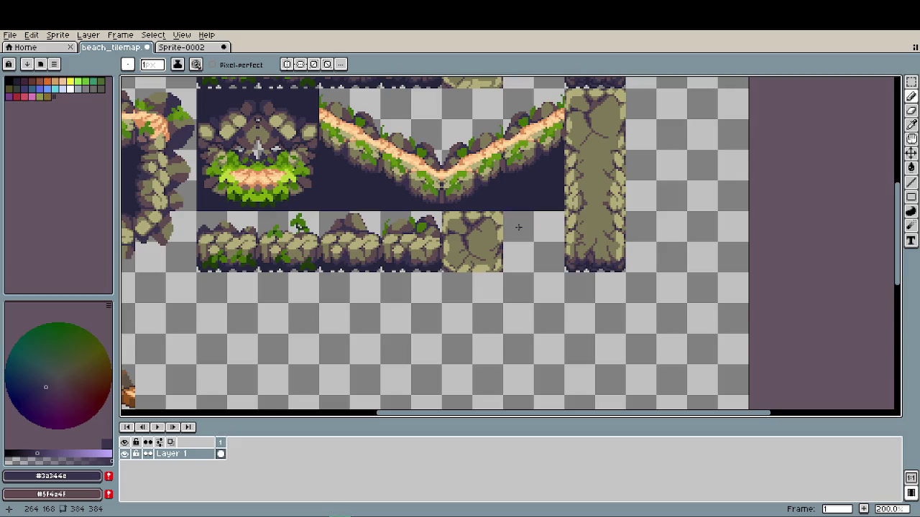
pyautogui.scroll(3, 496, 228)
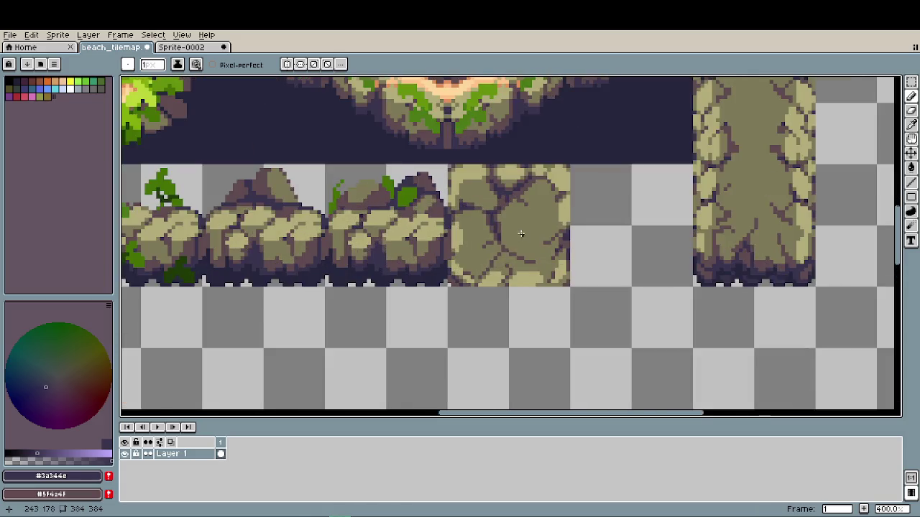
pyautogui.scroll(2, 511, 235)
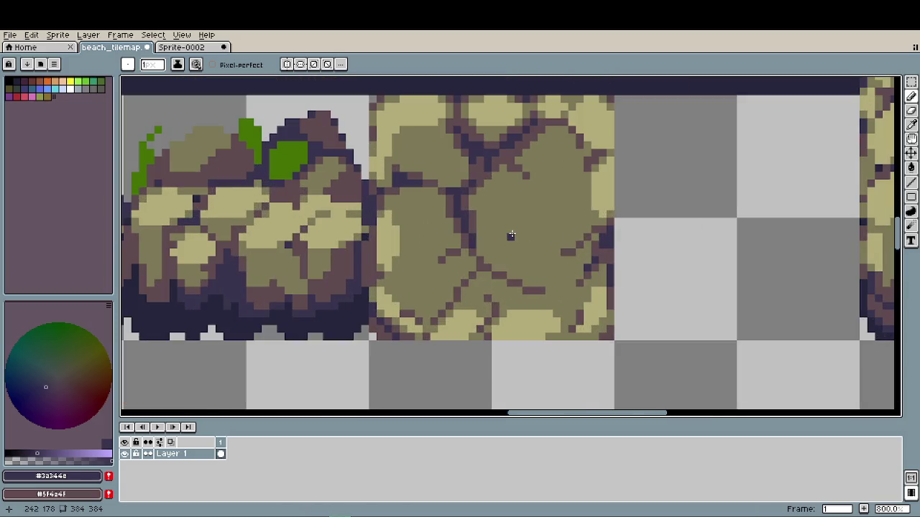
pyautogui.keyDown('alt'); pyautogui.click(473, 245); pyautogui.keyUp('alt')
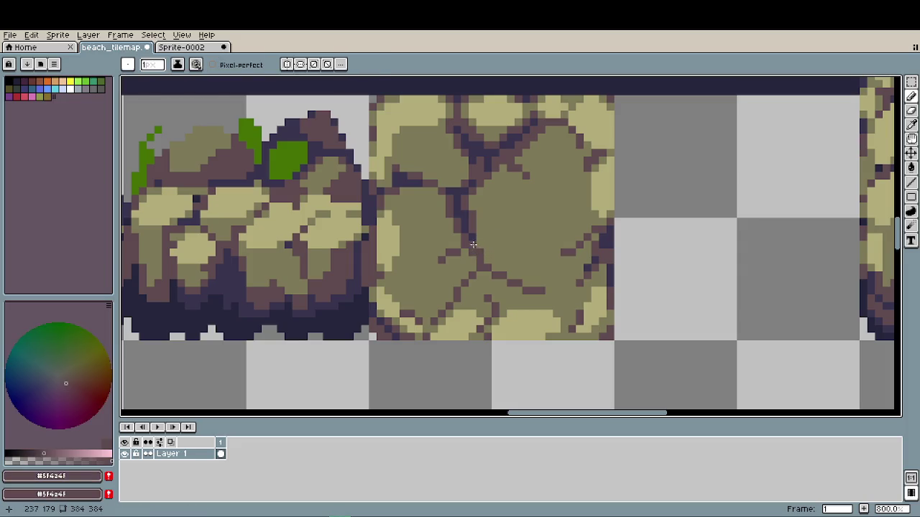
pyautogui.scroll(-2, 553, 296)
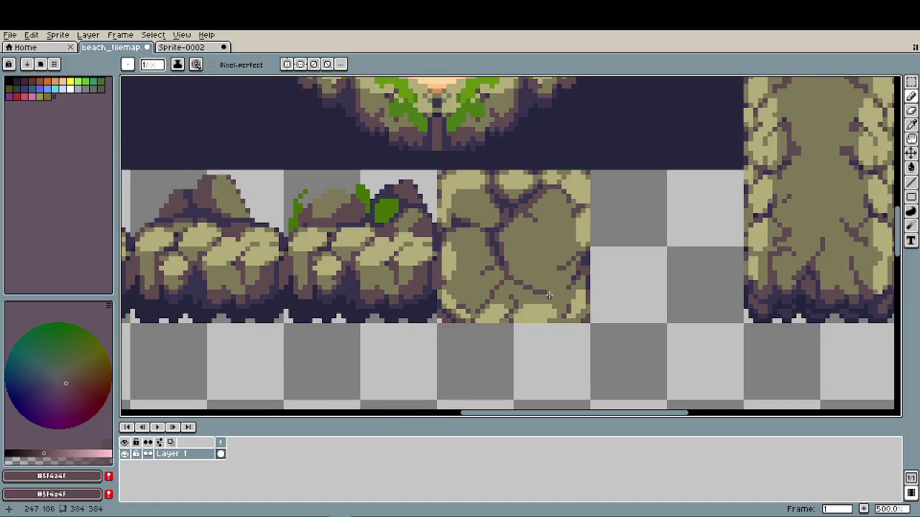
pyautogui.scroll(-1, 554, 297)
pyautogui.scroll(6, 506, 245)
pyautogui.keyDown('alt'); pyautogui.click(506, 245); pyautogui.keyUp('alt')
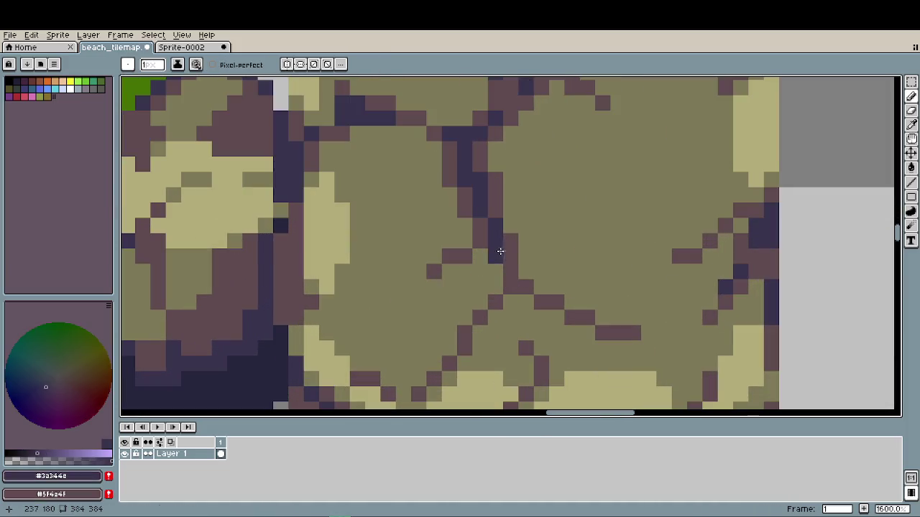
pyautogui.scroll(-3, 493, 275)
pyautogui.scroll(-2, 493, 276)
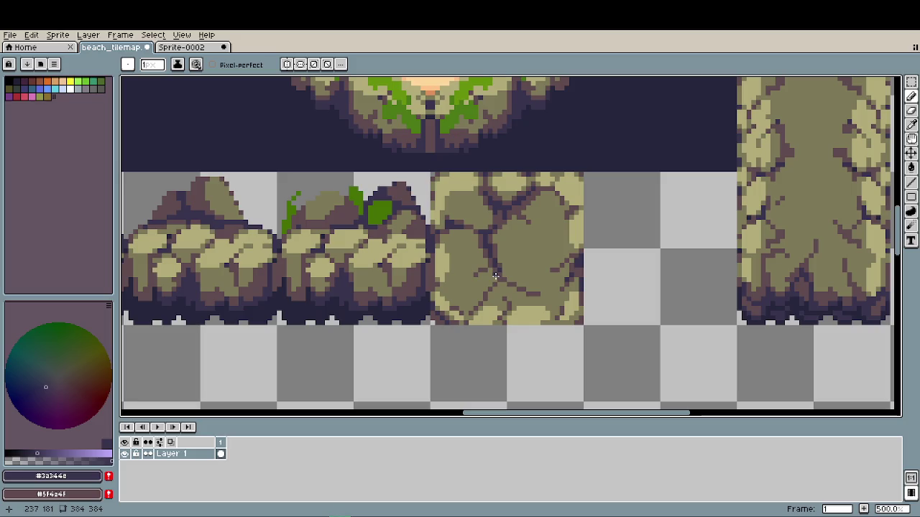
pyautogui.scroll(-1, 517, 279)
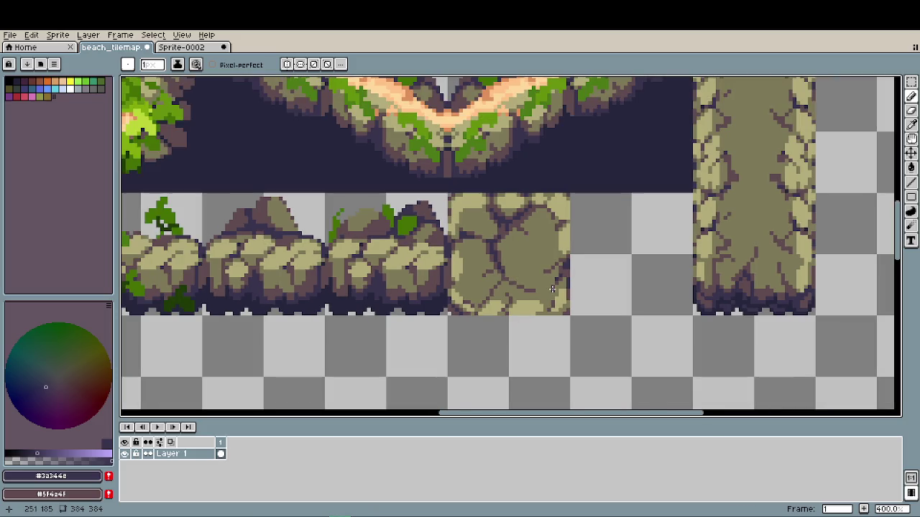
pyautogui.scroll(-2, 569, 297)
pyautogui.scroll(-1, 573, 302)
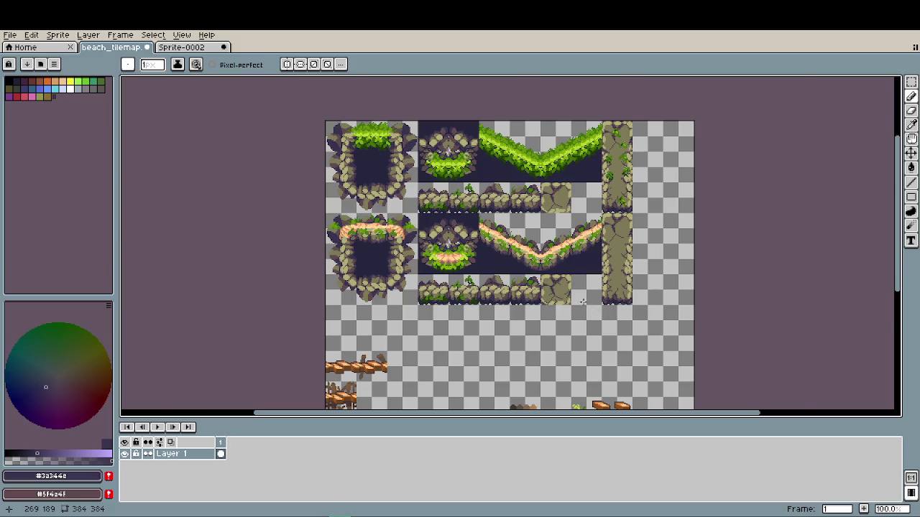
# - Zoom into the stone tile and sample its muted purple crack colour
pyautogui.scroll(3, 583, 303)
pyautogui.scroll(1, 579, 300)
pyautogui.scroll(1, 579, 300)
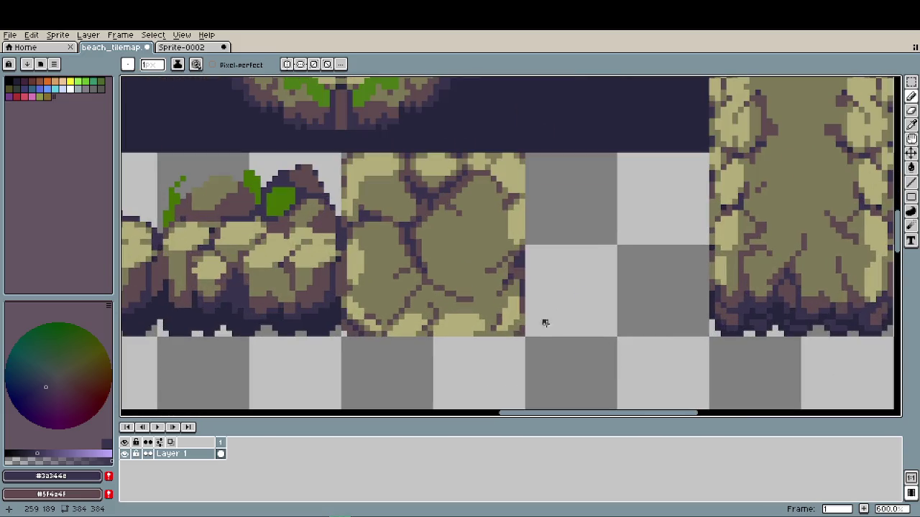
pyautogui.press('e')
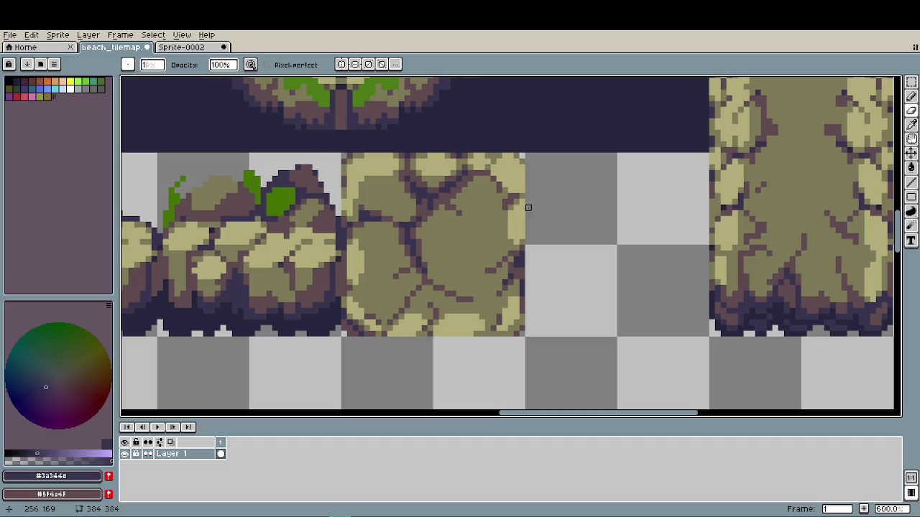
pyautogui.scroll(-3, 575, 322)
pyautogui.scroll(-1, 573, 319)
pyautogui.scroll(1, 580, 324)
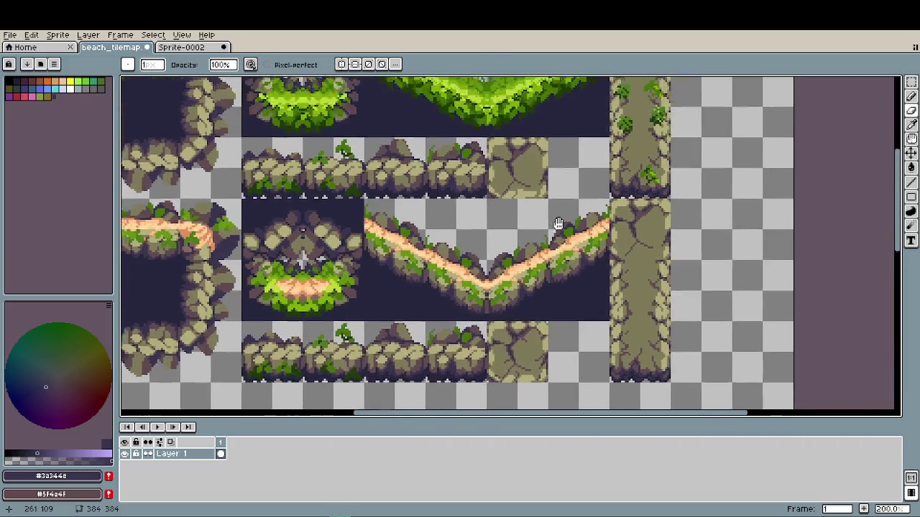
pyautogui.scroll(2, 503, 288)
pyautogui.scroll(2, 471, 264)
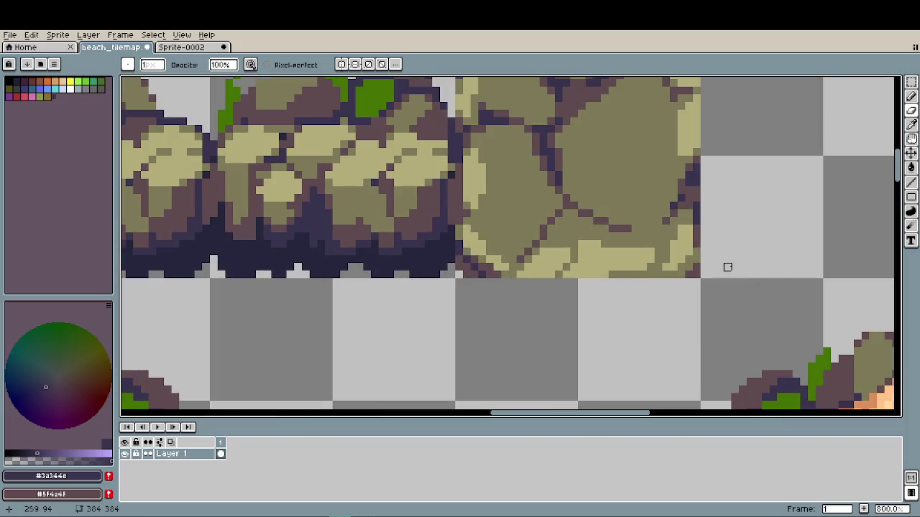
pyautogui.scroll(3, 718, 212)
pyautogui.hscroll(2, 719, 211)
pyautogui.scroll(2, 601, 344)
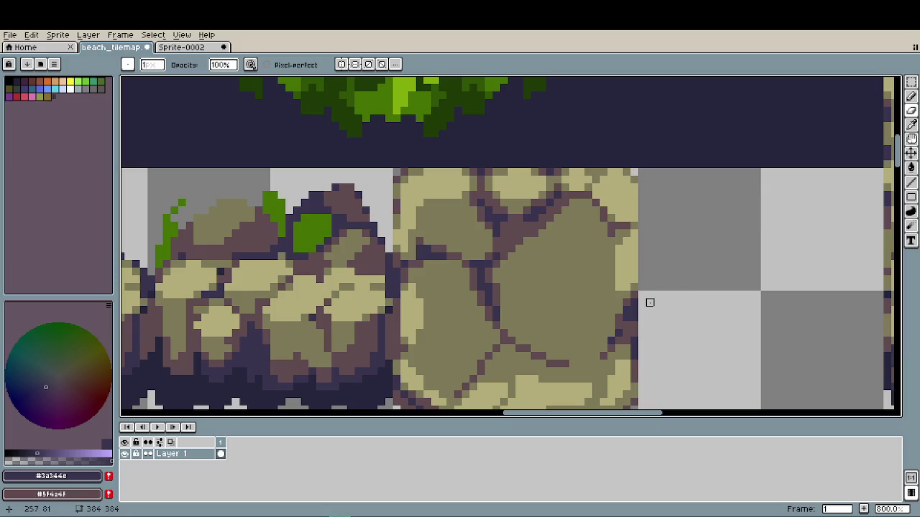
pyautogui.keyDown('alt'); pyautogui.click(632, 319); pyautogui.keyUp('alt')
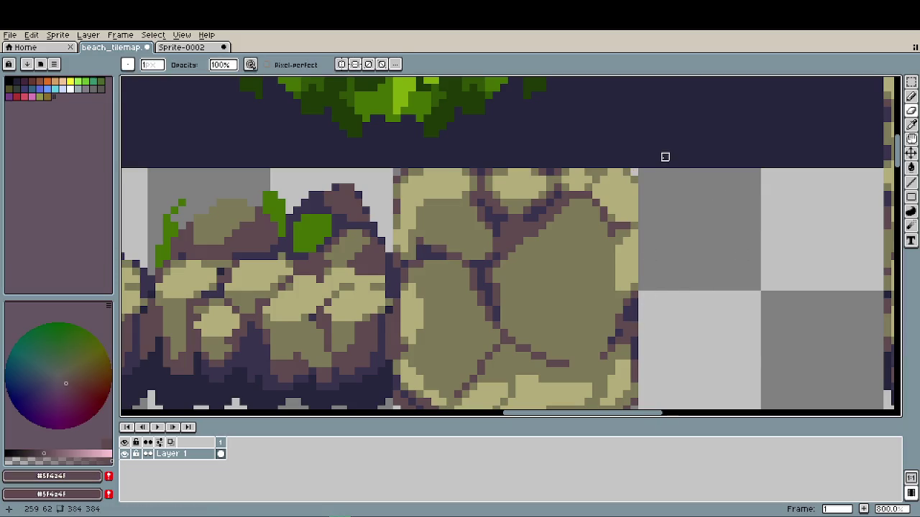
pyautogui.scroll(1, 663, 156)
# - Paint a dark crack pixel, then cover the stray pixel with olive stone
pyautogui.click(607, 201)
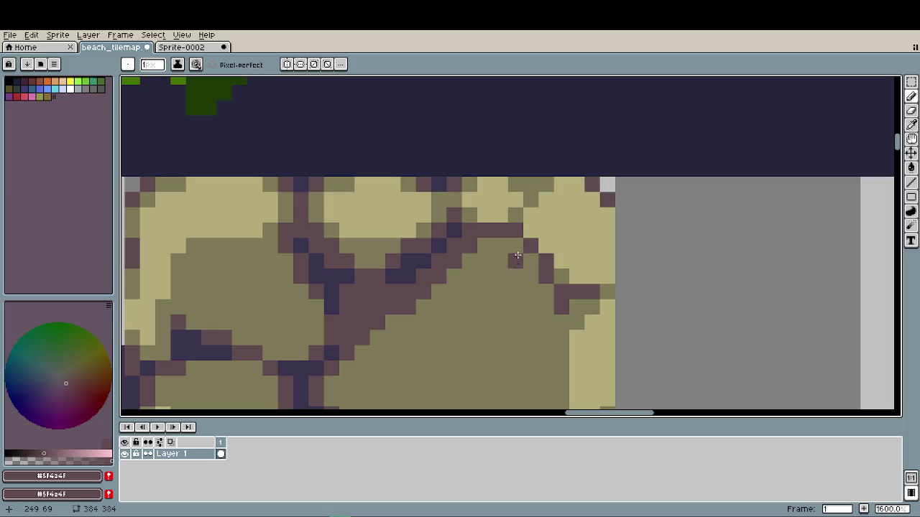
pyautogui.keyDown('alt'); pyautogui.click(586, 181); pyautogui.keyUp('alt')
pyautogui.click(607, 201)
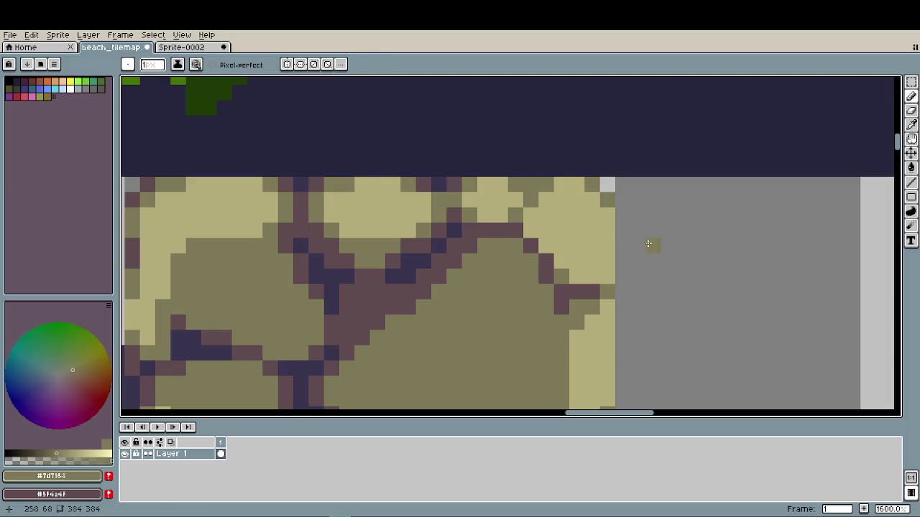
# - Add muted purple along the tile's top edge and crack, then pick the olive stone colour
pyautogui.keyDown('alt'); pyautogui.click(455, 185); pyautogui.keyUp('alt')
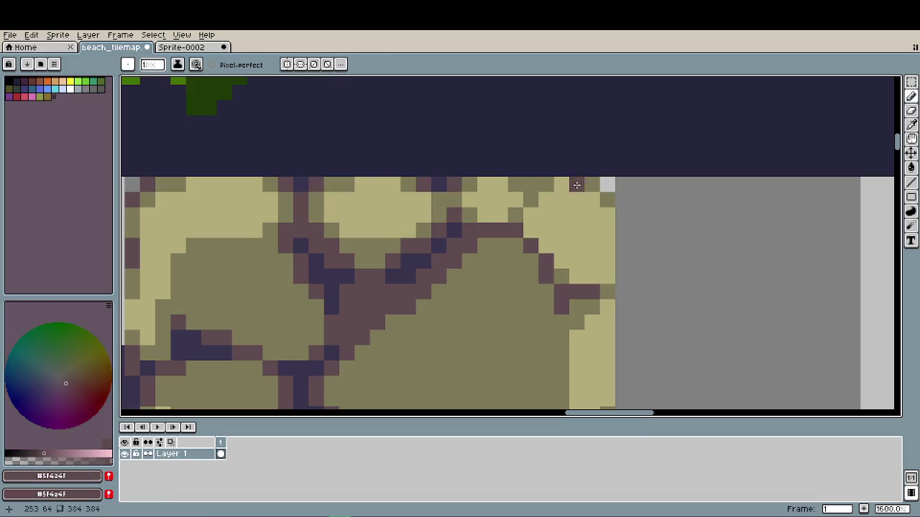
pyautogui.moveTo(575, 185); pyautogui.dragTo(562, 184)
pyautogui.click(607, 291)
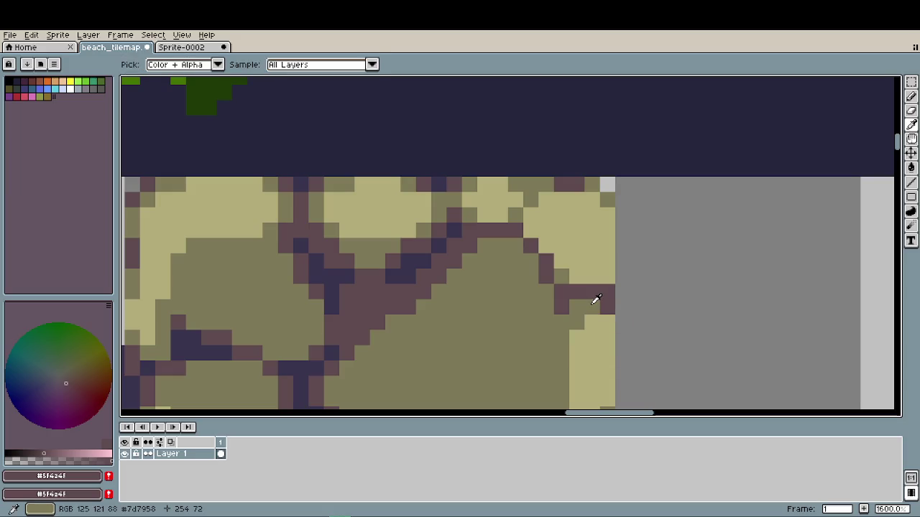
pyautogui.keyDown('alt'); pyautogui.click(593, 306); pyautogui.keyUp('alt')
pyautogui.scroll(-4, 494, 284)
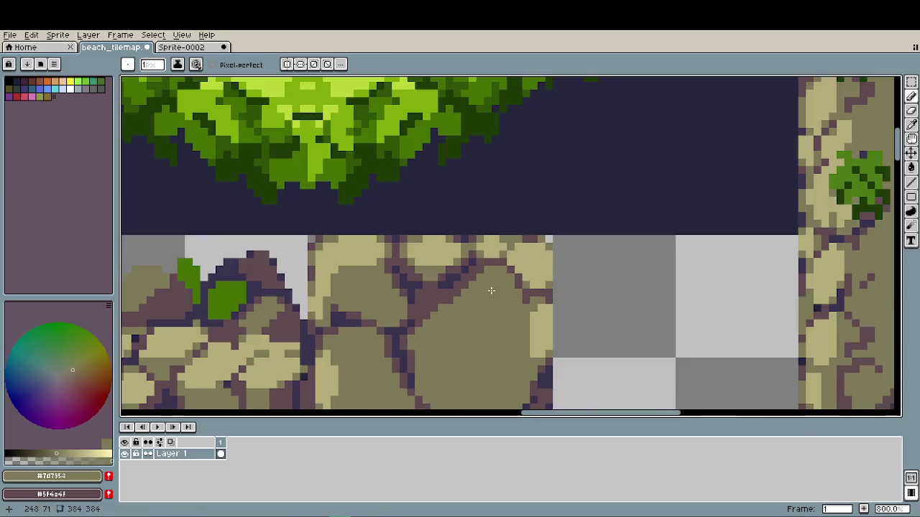
# - Inspect the tile's right edge, sampling its dark purple crack and olive stone colours
pyautogui.scroll(-2, 495, 285)
pyautogui.scroll(-2, 497, 272)
pyautogui.hscroll(1, 498, 272)
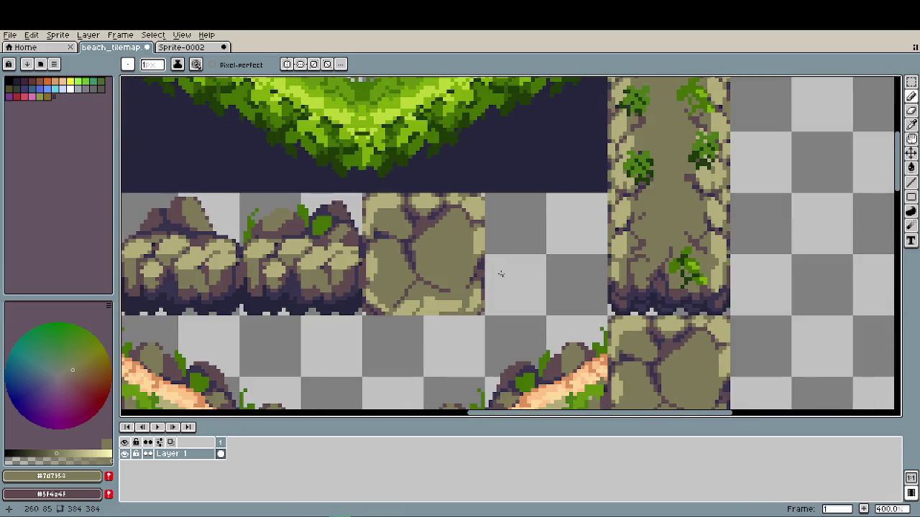
pyautogui.scroll(2, 484, 286)
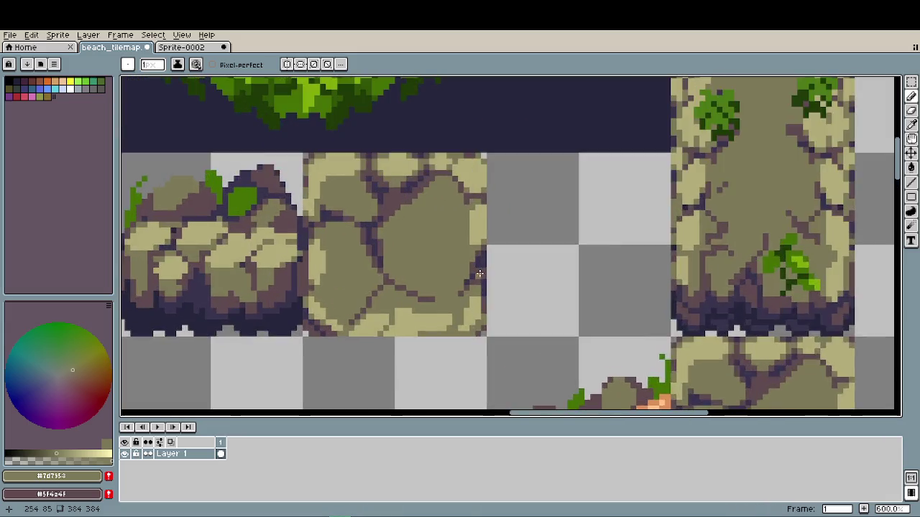
pyautogui.scroll(3, 484, 286)
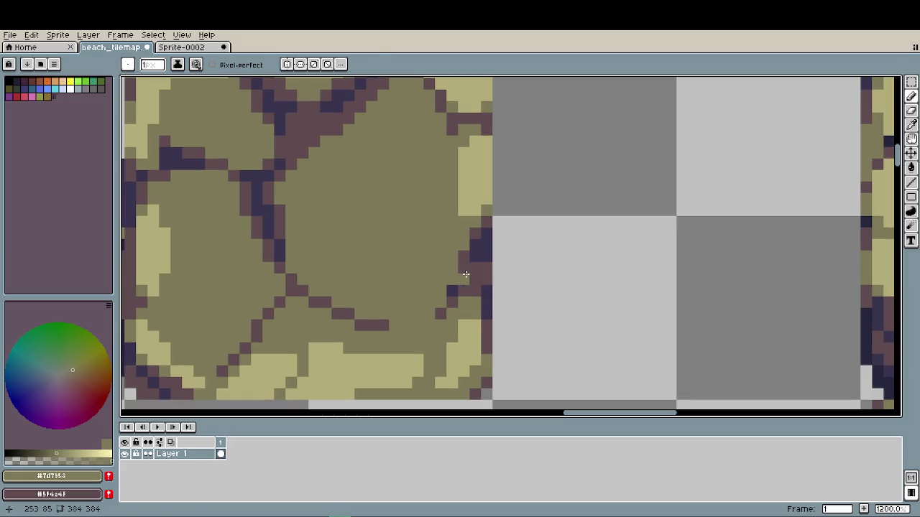
pyautogui.keyDown('alt'); pyautogui.click(455, 276); pyautogui.keyUp('alt')
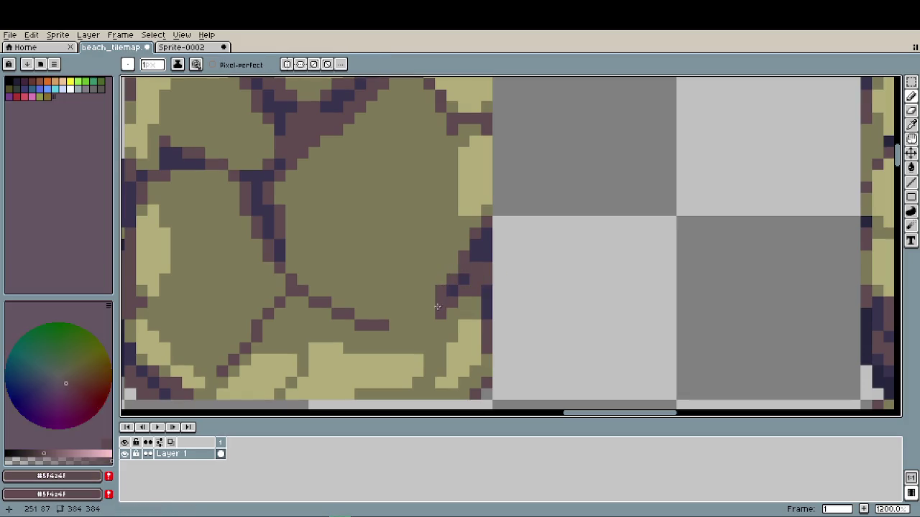
pyautogui.scroll(-4, 551, 327)
pyautogui.scroll(4, 495, 331)
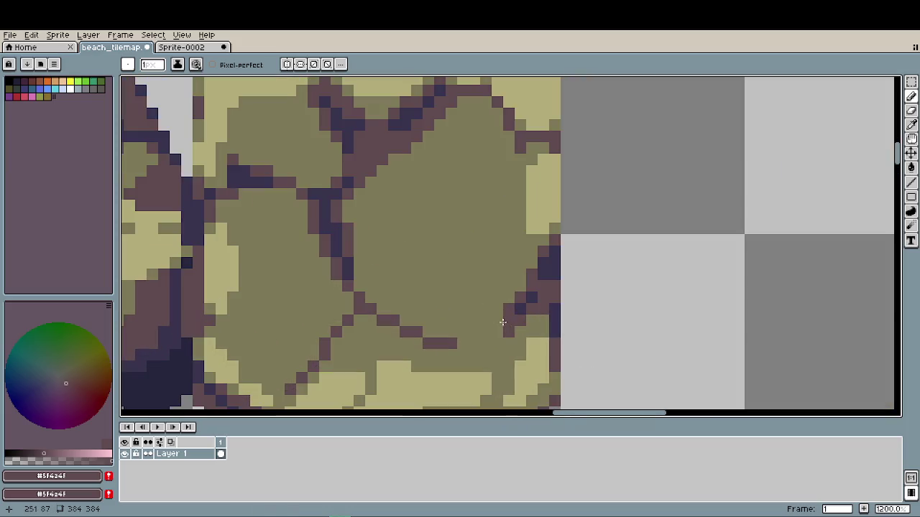
pyautogui.keyDown('alt'); pyautogui.click(514, 330); pyautogui.keyUp('alt')
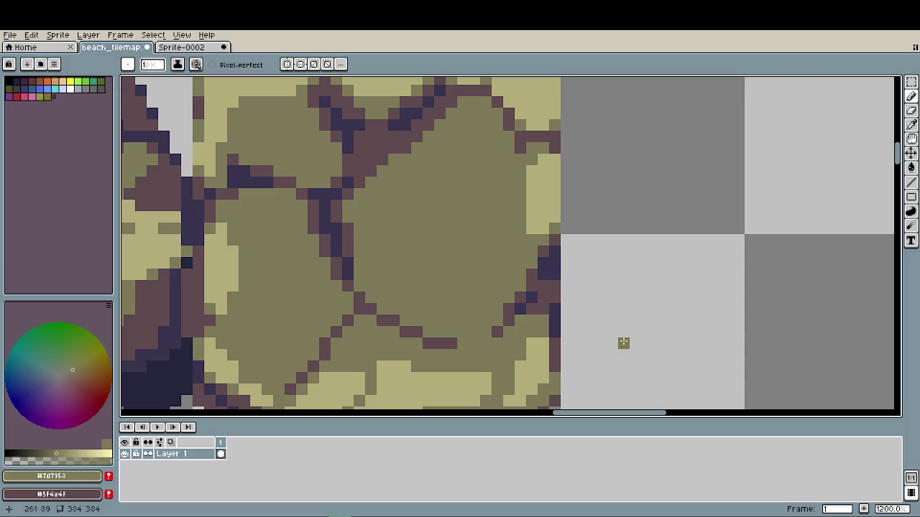
# - Return to the Pencil with the dark purple edge colour sampled
pyautogui.scroll(-3, 584, 317)
pyautogui.scroll(-1, 500, 294)
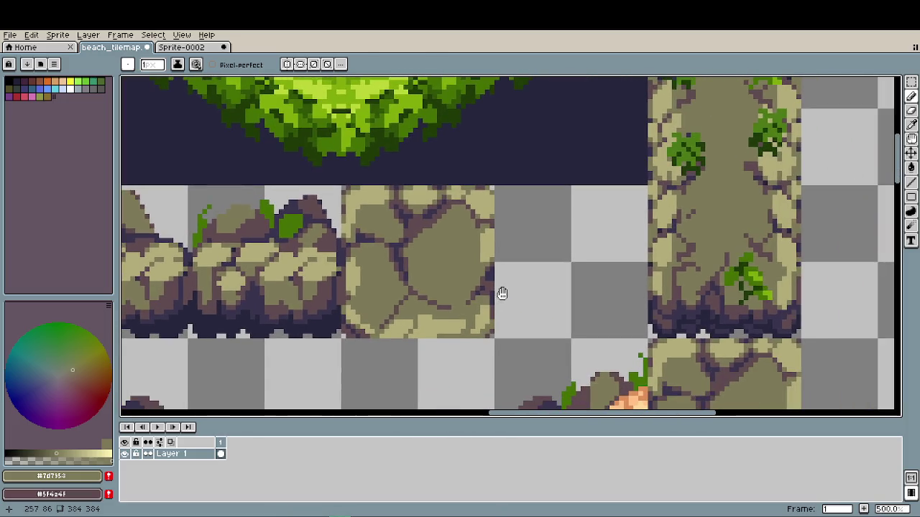
pyautogui.scroll(5, 505, 308)
pyautogui.press('b')
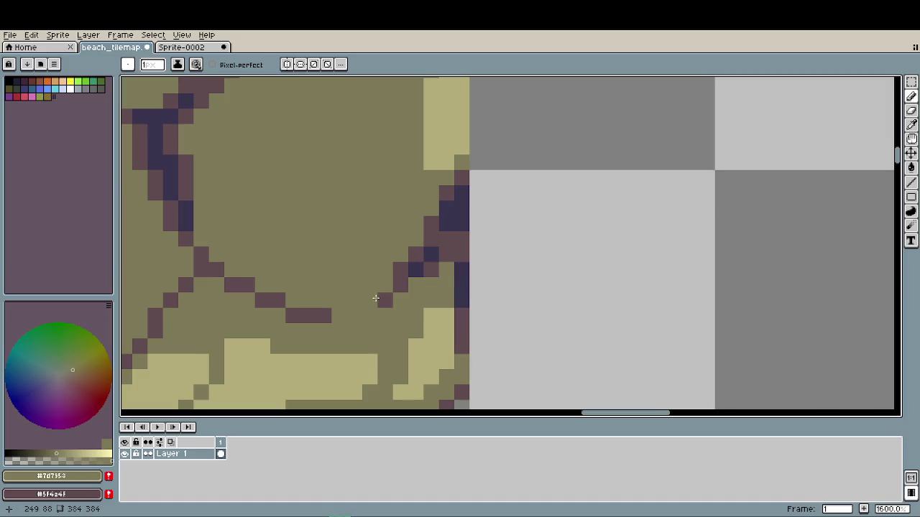
pyautogui.scroll(-4, 374, 300)
pyautogui.scroll(3, 415, 266)
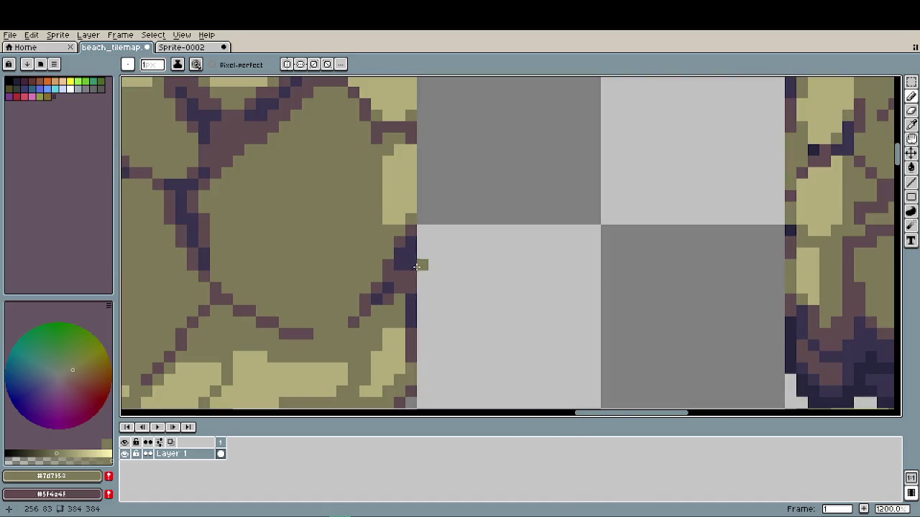
pyautogui.keyDown('alt'); pyautogui.click(407, 266); pyautogui.keyUp('alt')
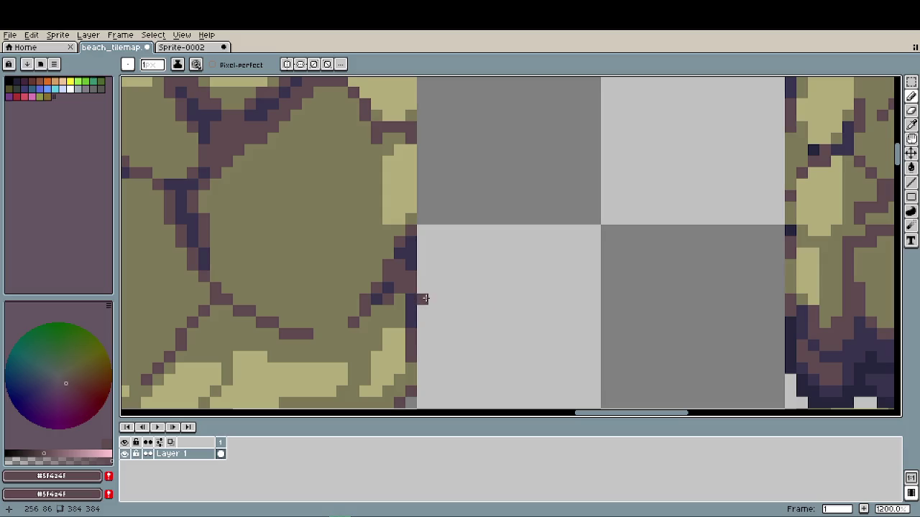
pyautogui.scroll(-3, 426, 298)
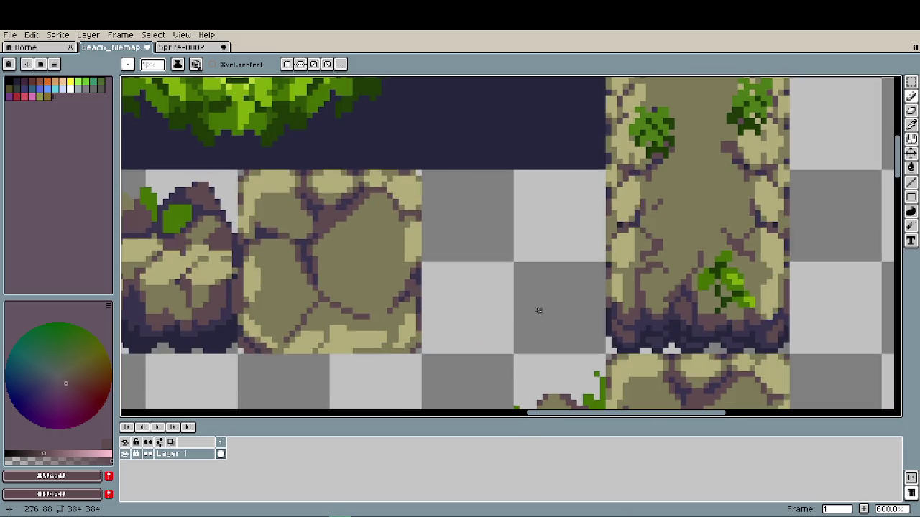
pyautogui.scroll(1, 413, 340)
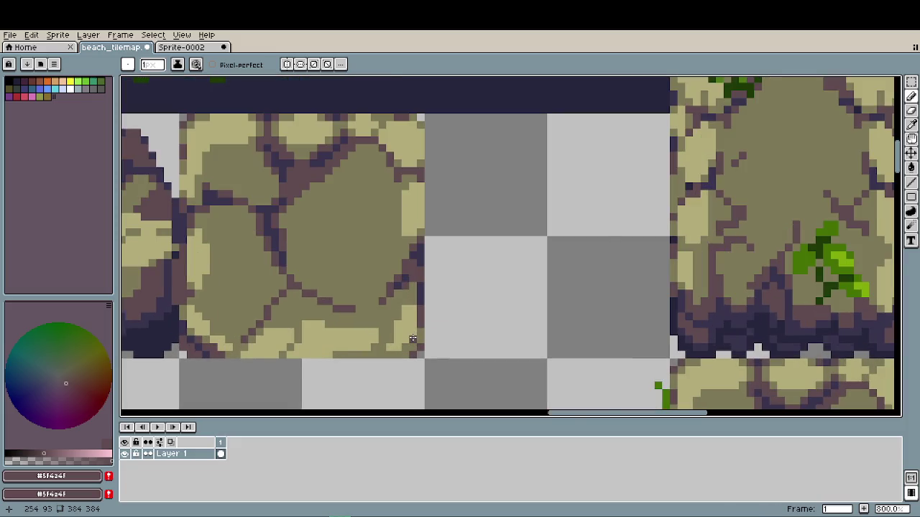
# - Paint dark purple along the tile's bottom row, then turn two of those pixels dark navy
pyautogui.scroll(2, 410, 347)
pyautogui.click(391, 362)
pyautogui.click(346, 363)
pyautogui.moveTo(331, 361); pyautogui.dragTo(302, 362)
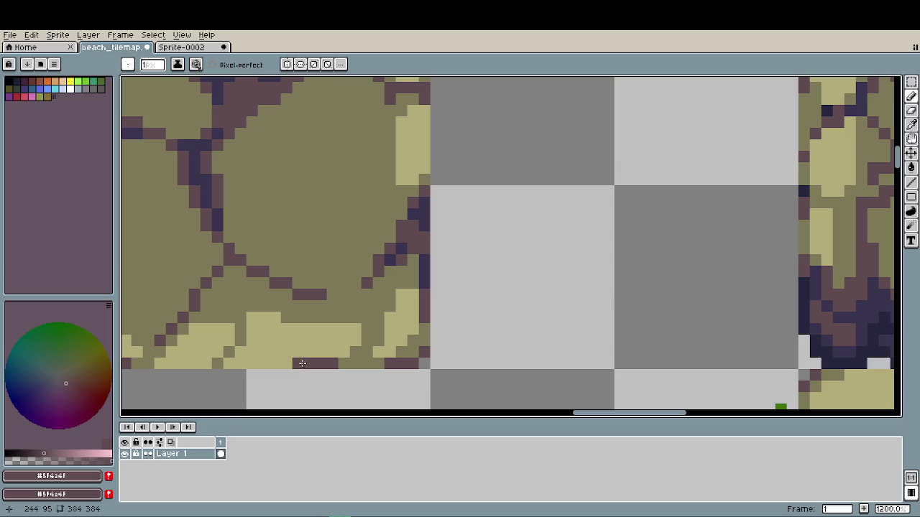
pyautogui.keyDown('alt'); pyautogui.click(427, 269); pyautogui.keyUp('alt')
pyautogui.moveTo(345, 363); pyautogui.dragTo(355, 363)
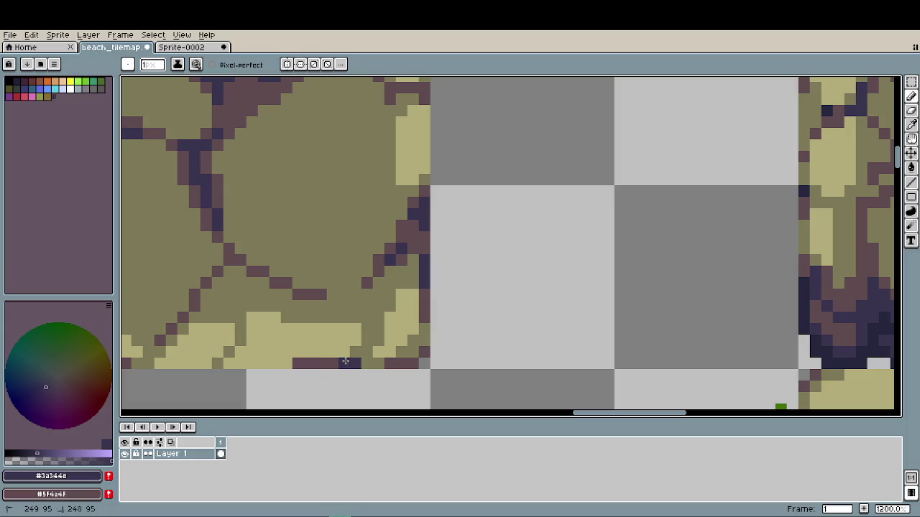
# - Repaint part of the bottom row olive, then add more dark purple pixels
pyautogui.scroll(-4, 436, 372)
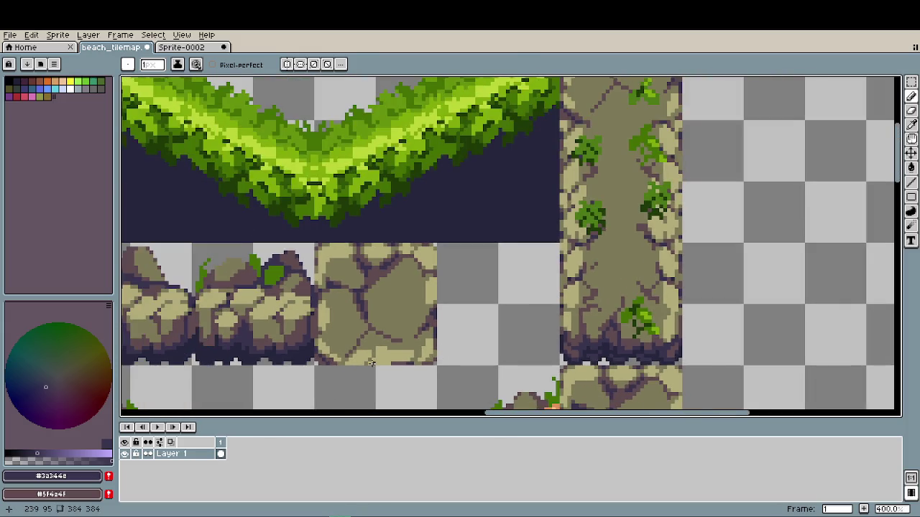
pyautogui.scroll(4, 392, 368)
pyautogui.keyDown('alt'); pyautogui.click(487, 339); pyautogui.keyUp('alt')
pyautogui.moveTo(421, 356); pyautogui.dragTo(355, 357)
pyautogui.keyDown('alt'); pyautogui.click(426, 356); pyautogui.keyUp('alt')
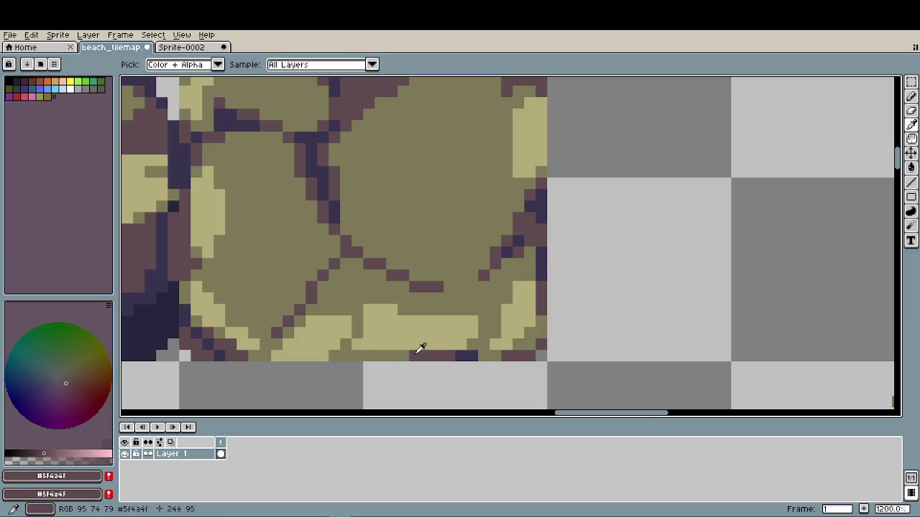
pyautogui.moveTo(371, 356); pyautogui.dragTo(348, 355)
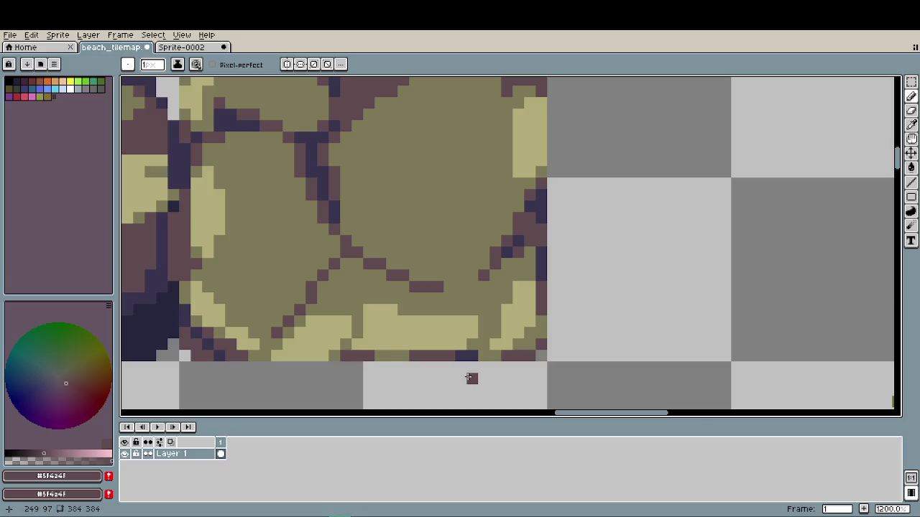
# - Repaint a further stretch of the bottom row in olive stone
pyautogui.scroll(-4, 467, 372)
pyautogui.scroll(-2, 467, 371)
pyautogui.scroll(4, 467, 366)
pyautogui.scroll(2, 471, 339)
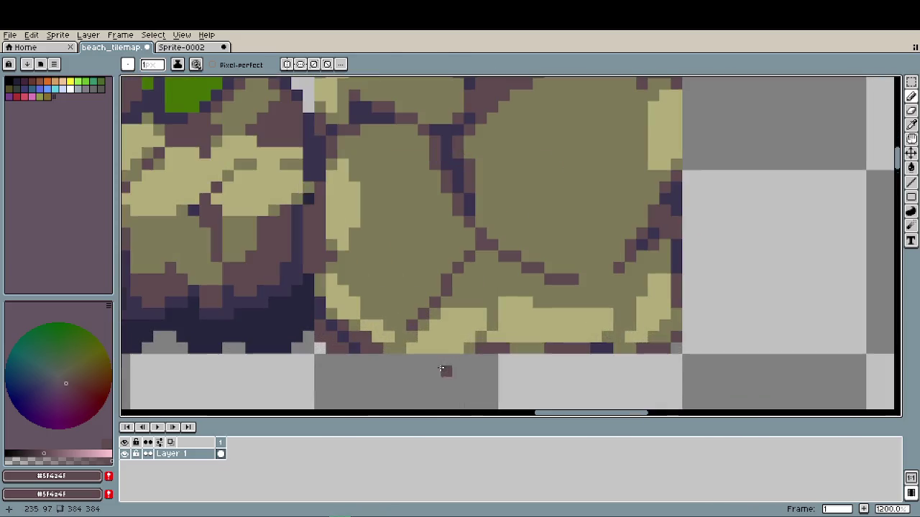
pyautogui.keyDown('alt'); pyautogui.click(471, 339); pyautogui.keyUp('alt')
pyautogui.moveTo(469, 348); pyautogui.dragTo(408, 347)
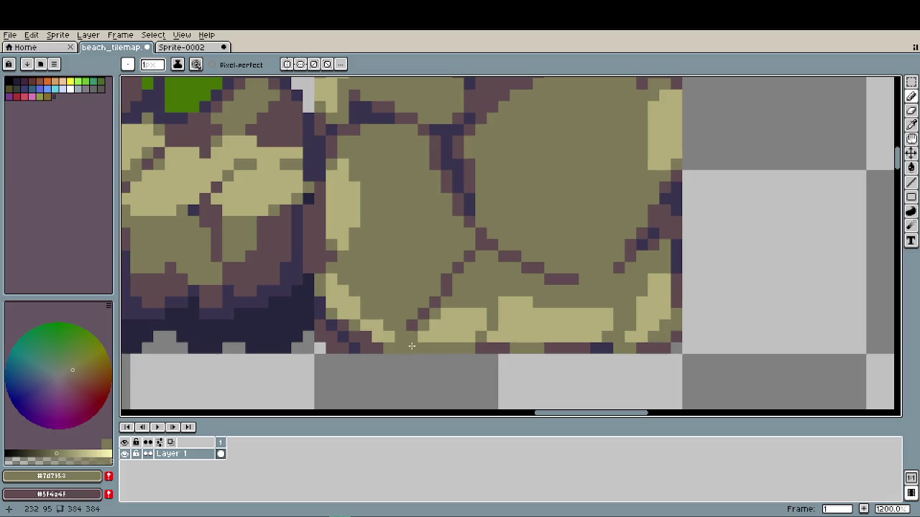
pyautogui.scroll(-4, 467, 339)
pyautogui.scroll(-3, 467, 339)
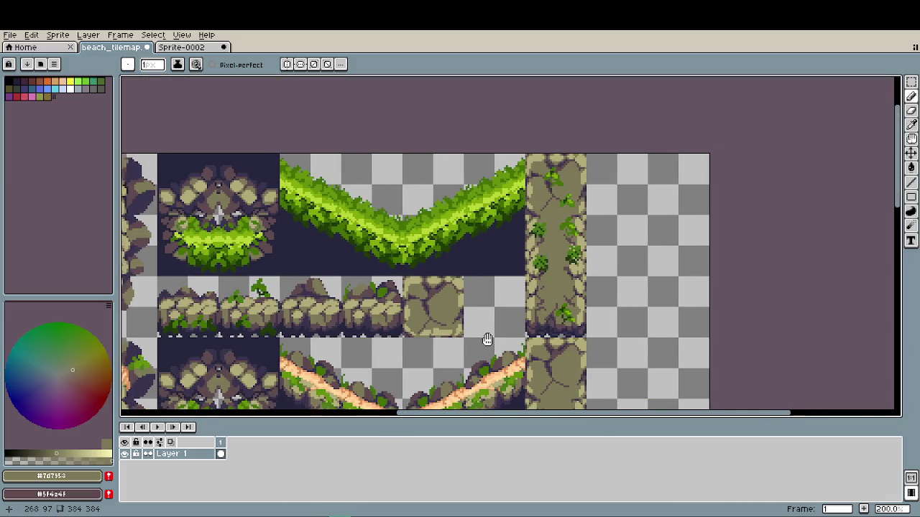
# - Return to the Pencil with the light sand highlight colour picked
pyautogui.scroll(-1, 467, 337)
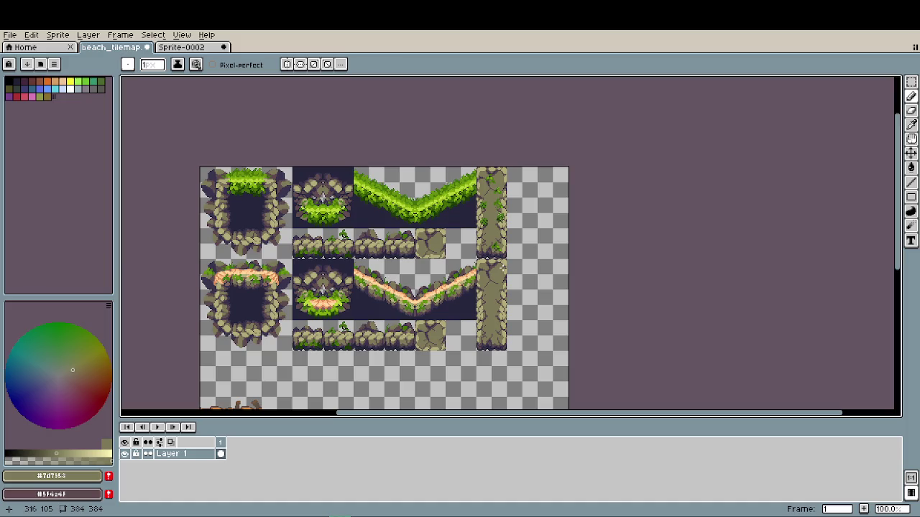
pyautogui.scroll(6, 501, 267)
pyautogui.scroll(2, 432, 273)
pyautogui.press('i')
pyautogui.press('b')
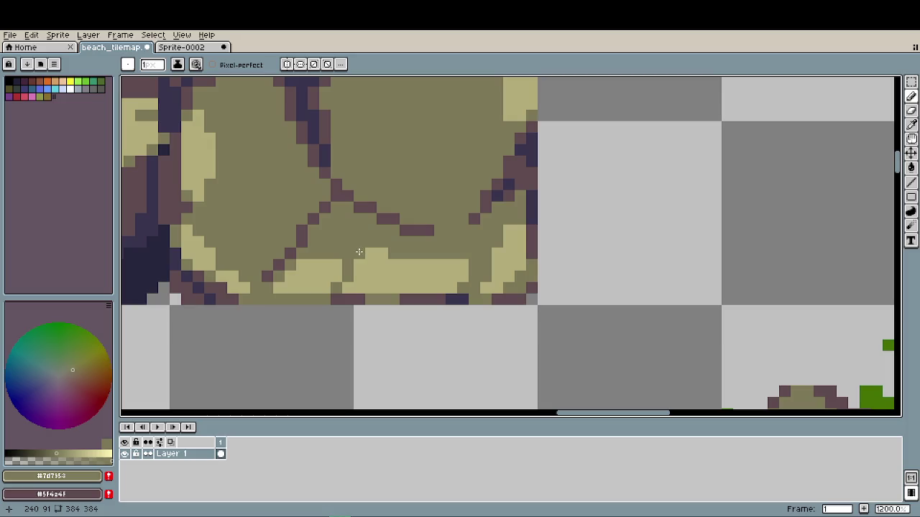
pyautogui.scroll(-1, 451, 286)
pyautogui.scroll(-2, 451, 286)
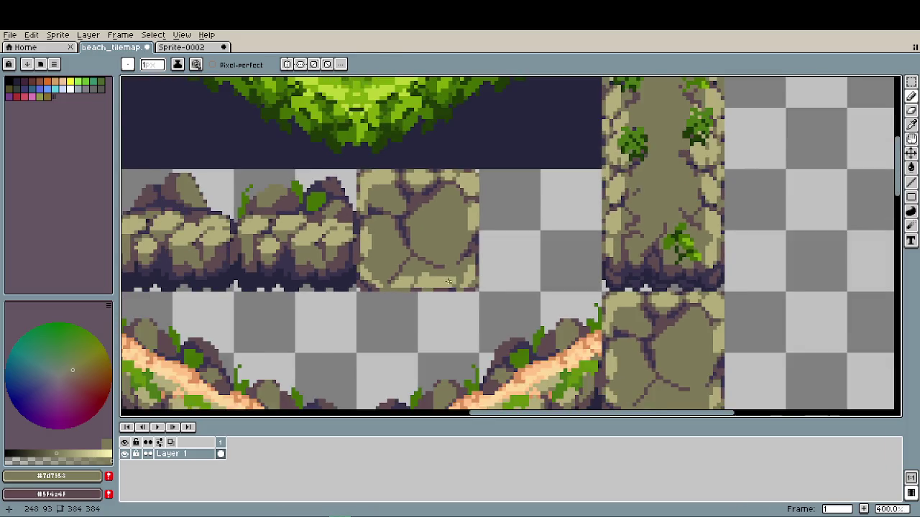
pyautogui.scroll(5, 424, 273)
pyautogui.keyDown('alt'); pyautogui.click(419, 268); pyautogui.keyUp('alt')
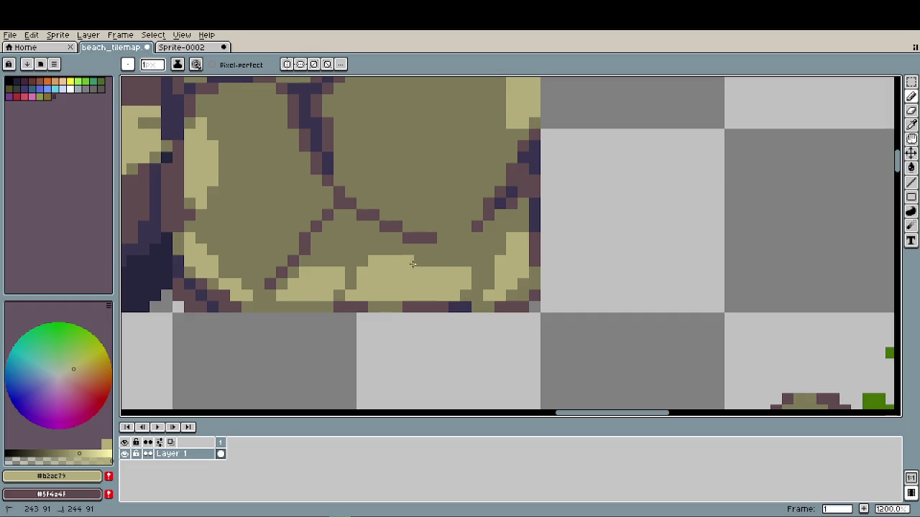
# - Zoom out to review the whole sheet and save beach_tilemap.aseprite
pyautogui.scroll(-3, 444, 309)
pyautogui.scroll(-2, 444, 309)
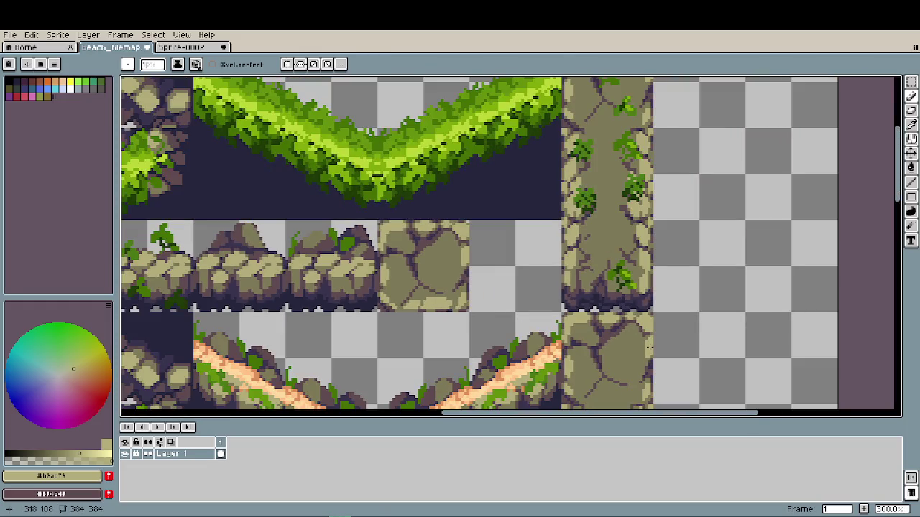
pyautogui.scroll(-1, 650, 346)
pyautogui.moveTo(610, 335); pyautogui.dragTo(575, 265)
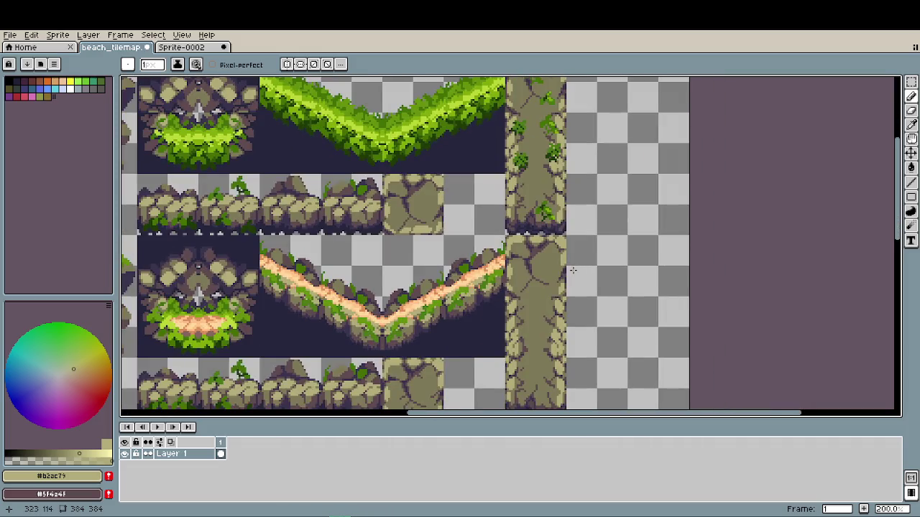
pyautogui.scroll(-1, 574, 265)
pyautogui.press('ctrl')
pyautogui.hotkey('ctrl', 's')
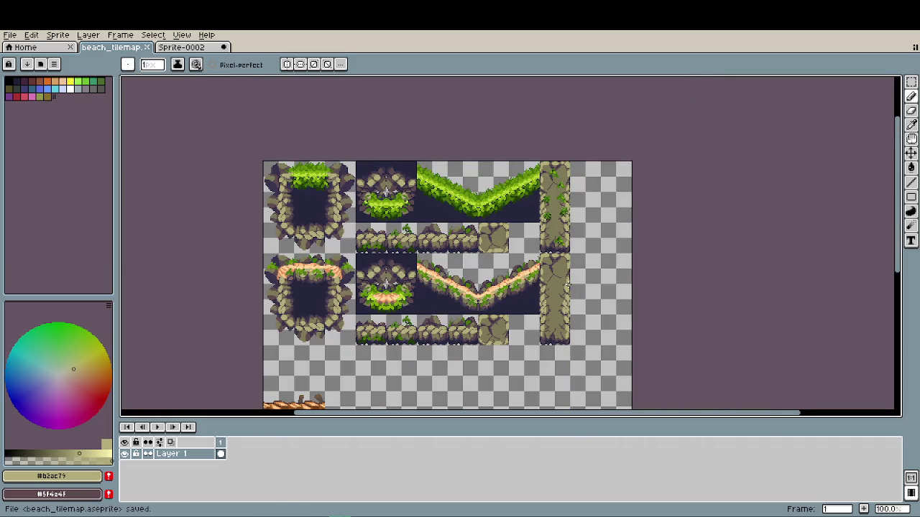
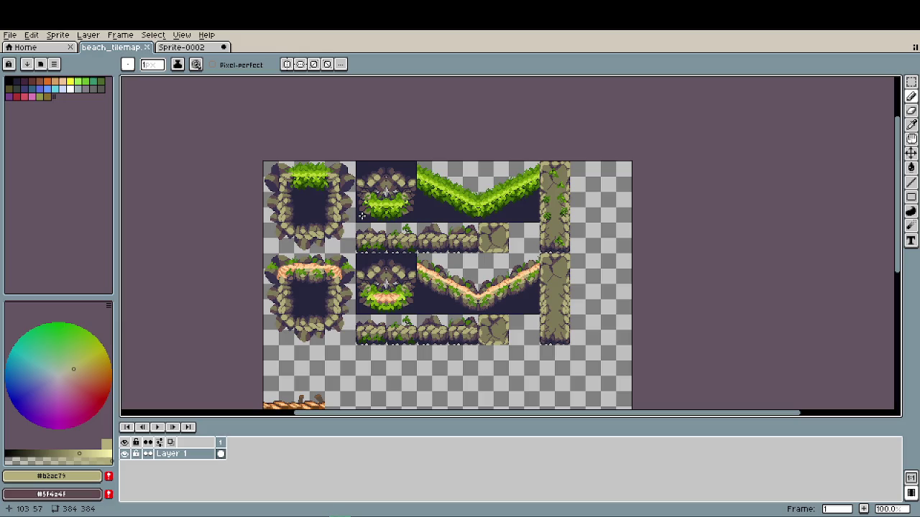
# - Zoom into the stone tile and eyedrop its dark purple outline colour #5f4a4f
pyautogui.scroll(2, 500, 341)
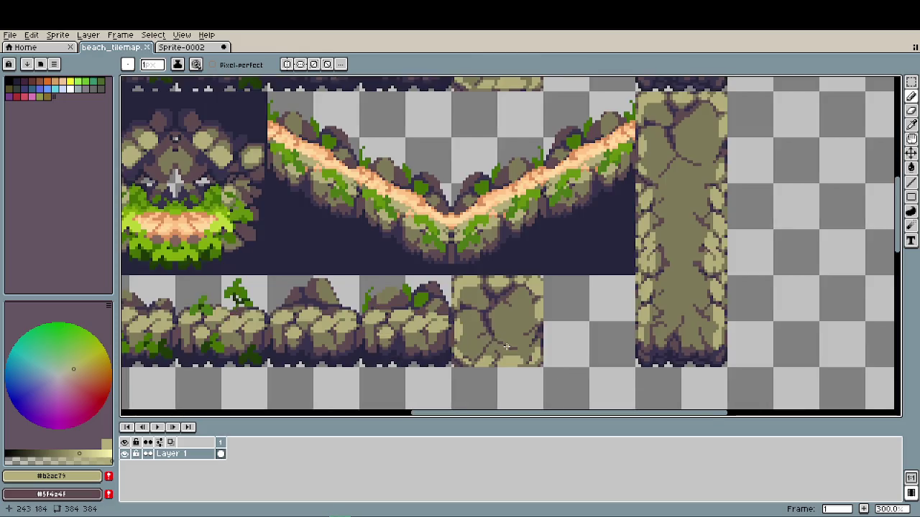
pyautogui.scroll(2, 499, 340)
pyautogui.scroll(4, 527, 348)
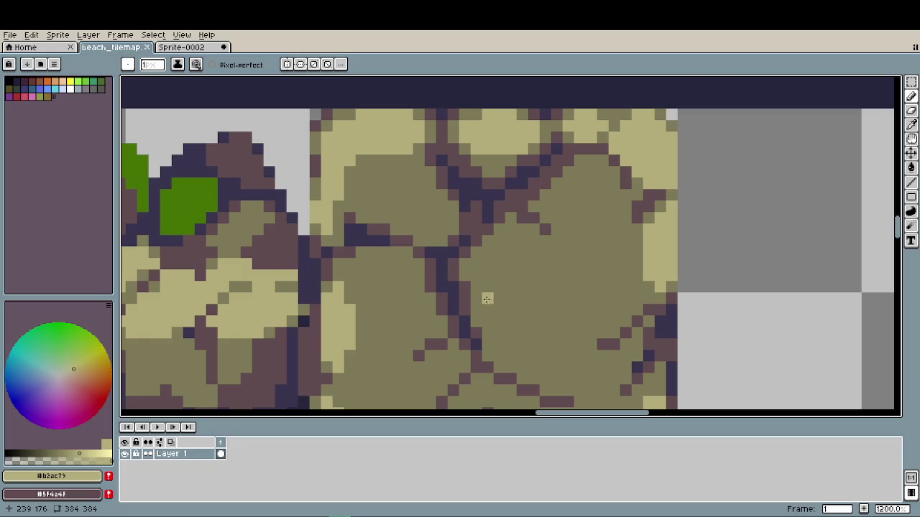
pyautogui.keyDown('alt'); pyautogui.click(473, 292); pyautogui.keyUp('alt')
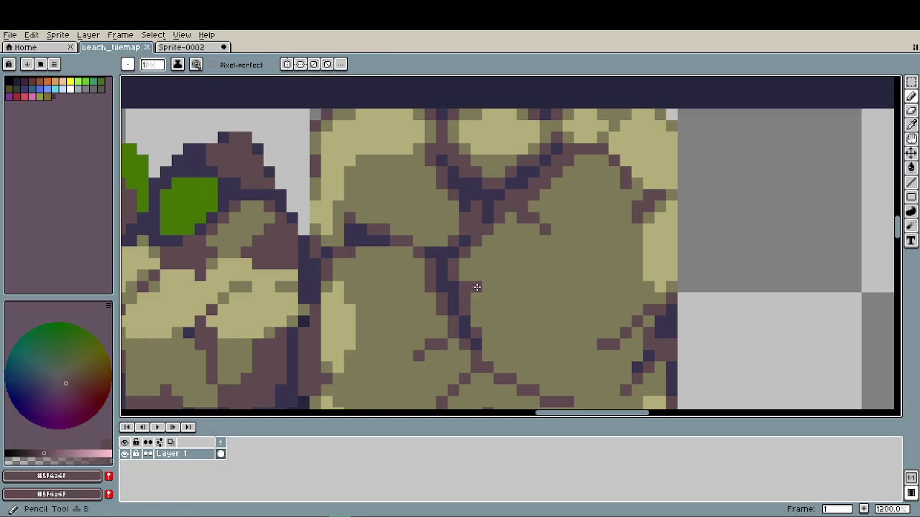
pyautogui.scroll(-6, 556, 321)
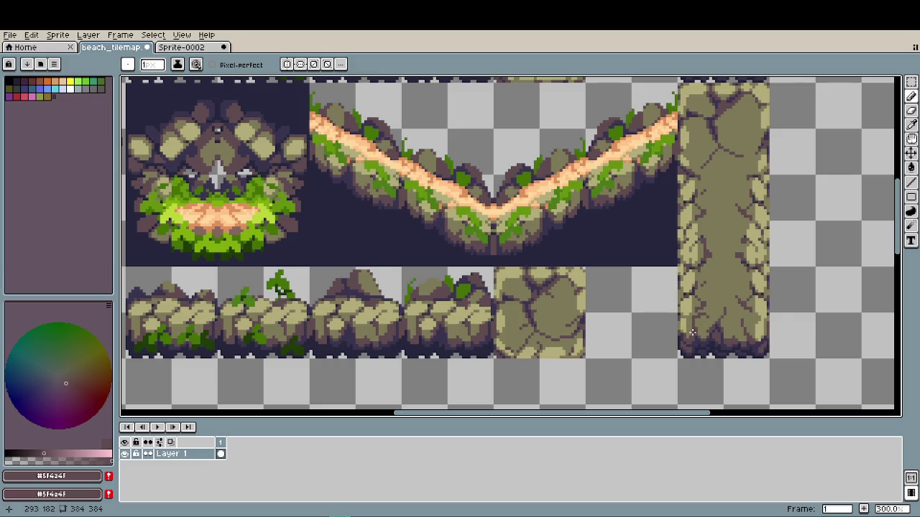
# - Eyedrop the stone's mid khaki #7d7953 as the foreground colour
pyautogui.scroll(-1, 643, 297)
pyautogui.hscroll(1, 642, 298)
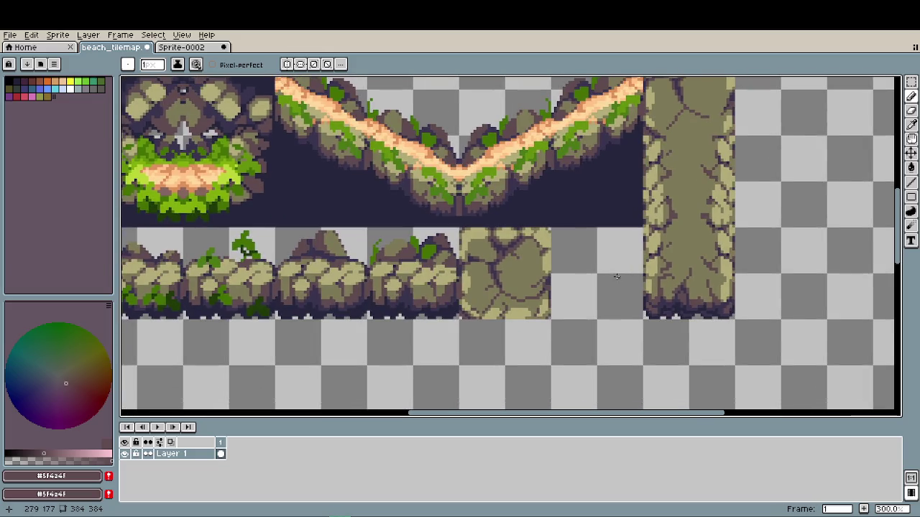
pyautogui.scroll(2, 457, 233)
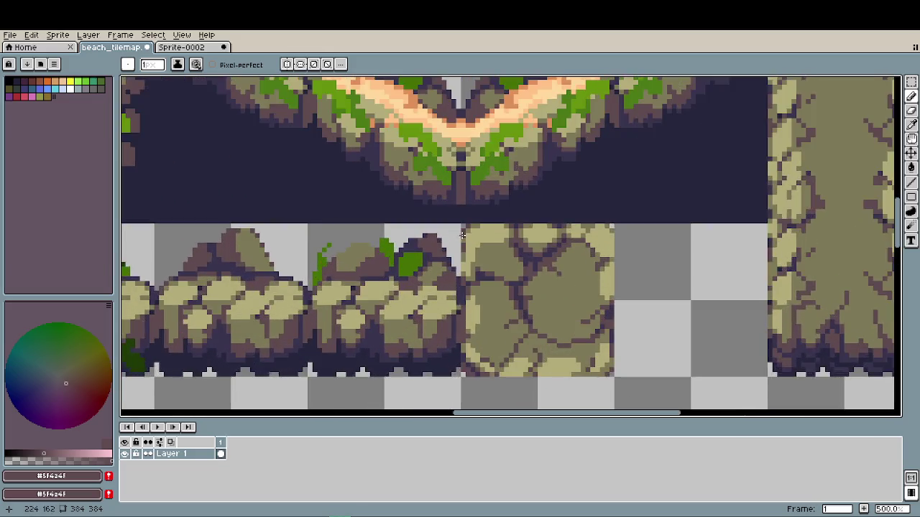
pyautogui.scroll(4, 473, 240)
pyautogui.scroll(1, 473, 240)
pyautogui.keyDown('alt'); pyautogui.click(488, 241); pyautogui.keyUp('alt')
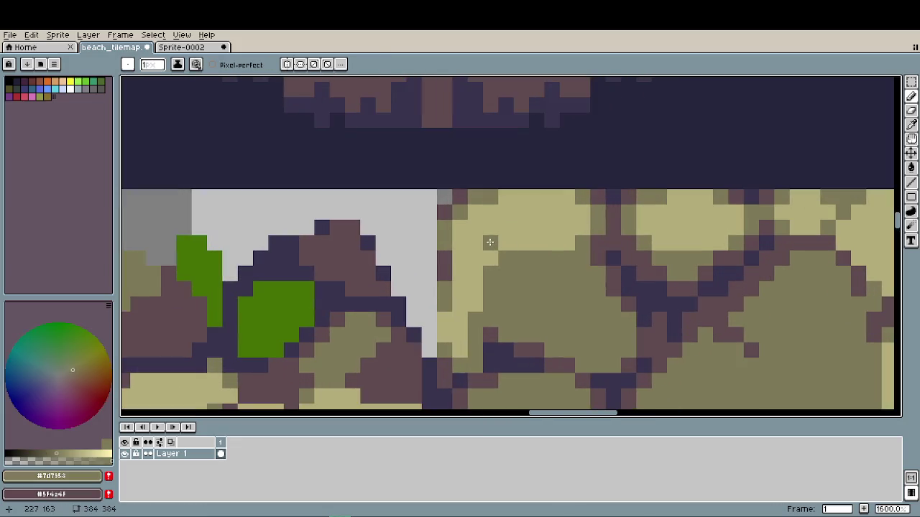
pyautogui.scroll(-3, 478, 228)
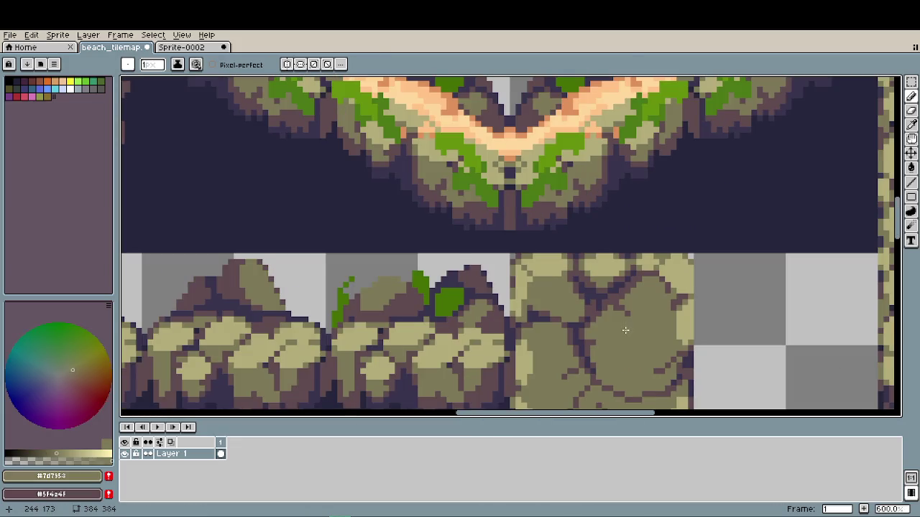
pyautogui.scroll(-1, 536, 286)
pyautogui.hscroll(1, 536, 285)
pyautogui.scroll(3, 592, 240)
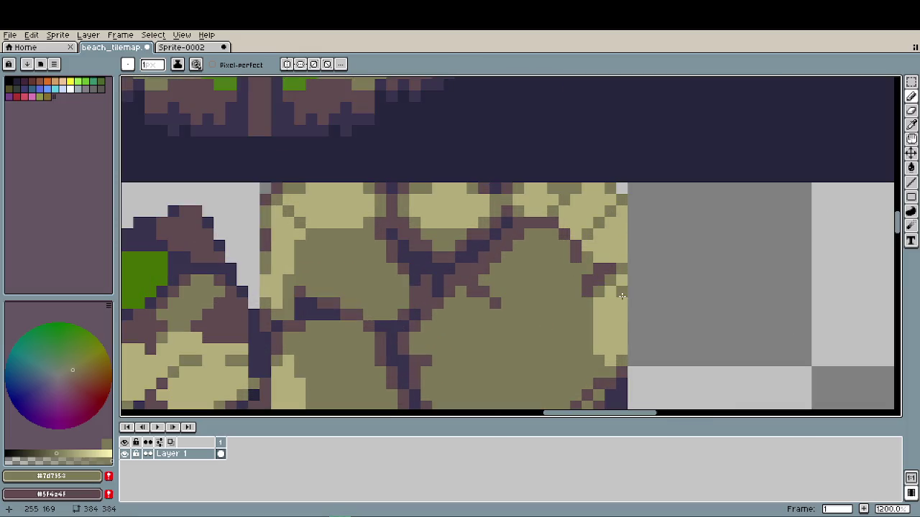
# - Paint dark outline and olive pixels along the stone tile's upper-right edge
pyautogui.rightClick(575, 244)
pyautogui.click(588, 237)
pyautogui.click(564, 234)
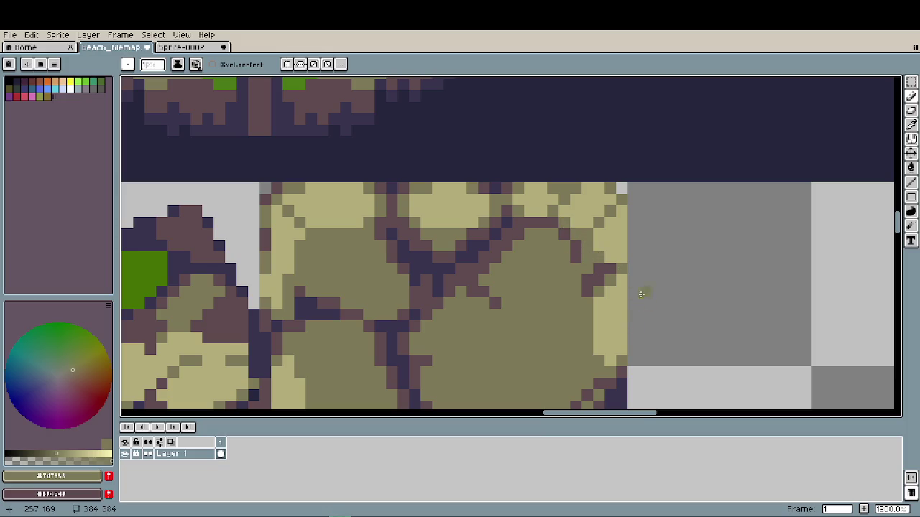
pyautogui.scroll(-3, 646, 302)
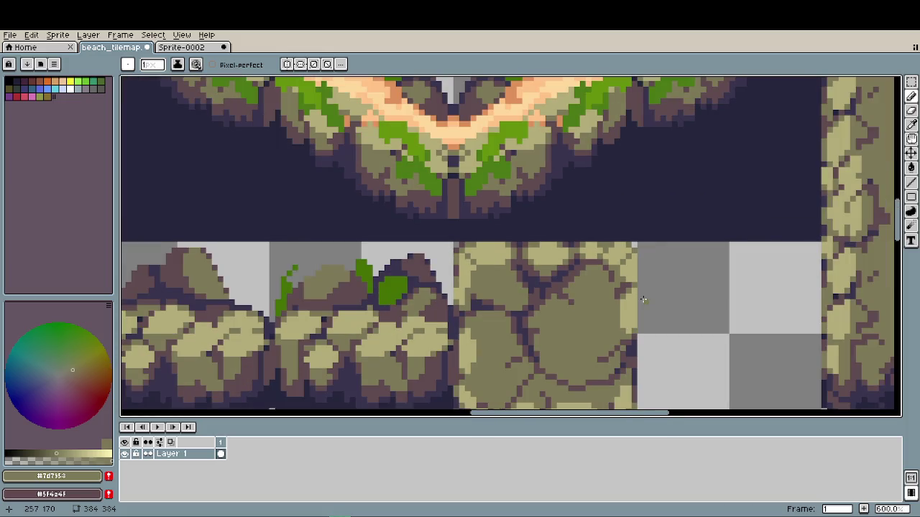
pyautogui.scroll(-2, 625, 293)
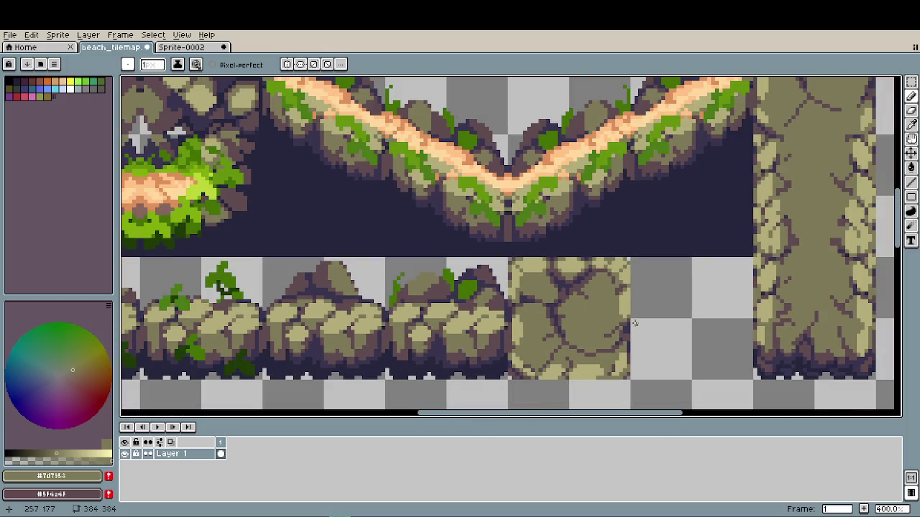
pyautogui.moveTo(634, 321); pyautogui.dragTo(567, 269)
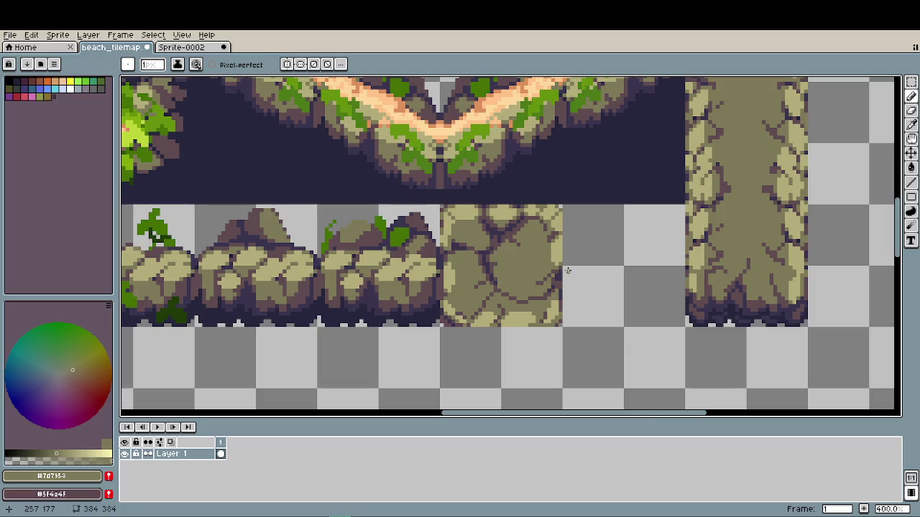
pyautogui.scroll(1, 568, 270)
pyautogui.scroll(4, 553, 287)
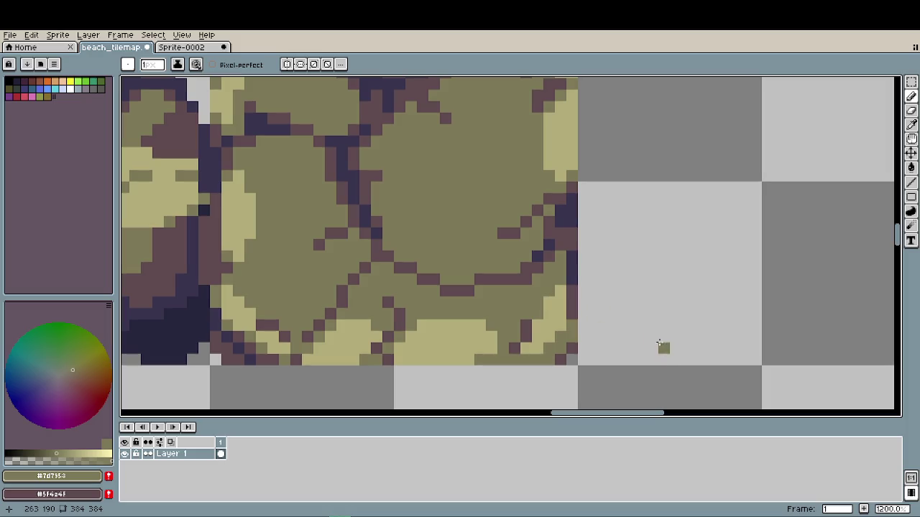
# - Eyedrop light khaki #b2ac79 and paint it up the rock's right edge
pyautogui.scroll(-3, 624, 324)
pyautogui.scroll(-1, 531, 309)
pyautogui.scroll(-2, 530, 307)
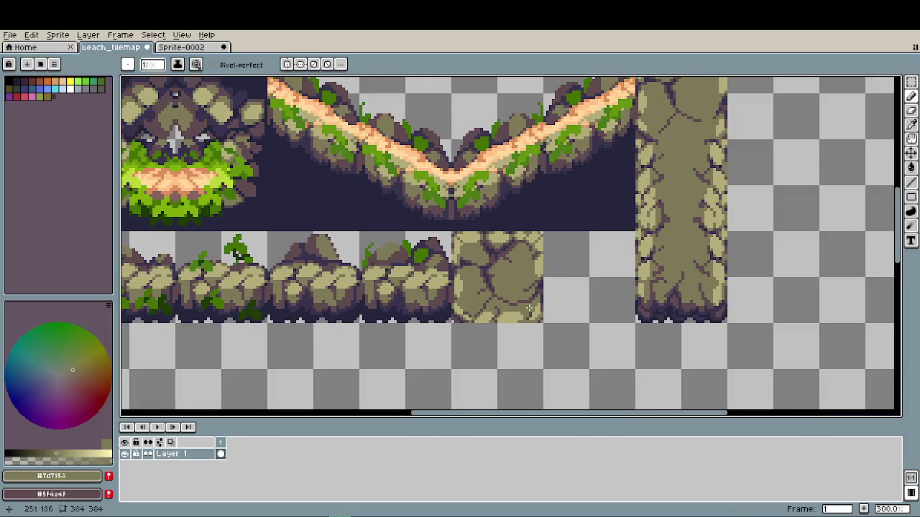
pyautogui.scroll(2, 561, 298)
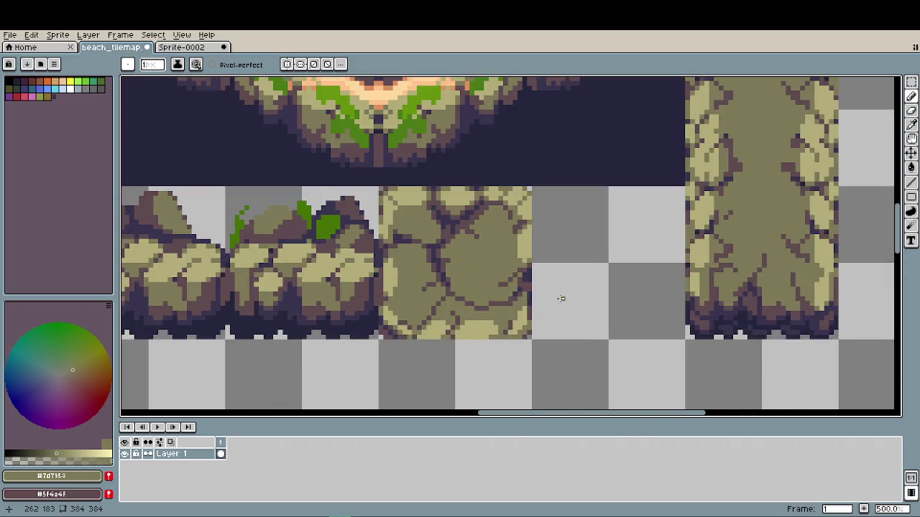
pyautogui.scroll(2, 561, 298)
pyautogui.keyDown('alt'); pyautogui.click(501, 316); pyautogui.keyUp('alt')
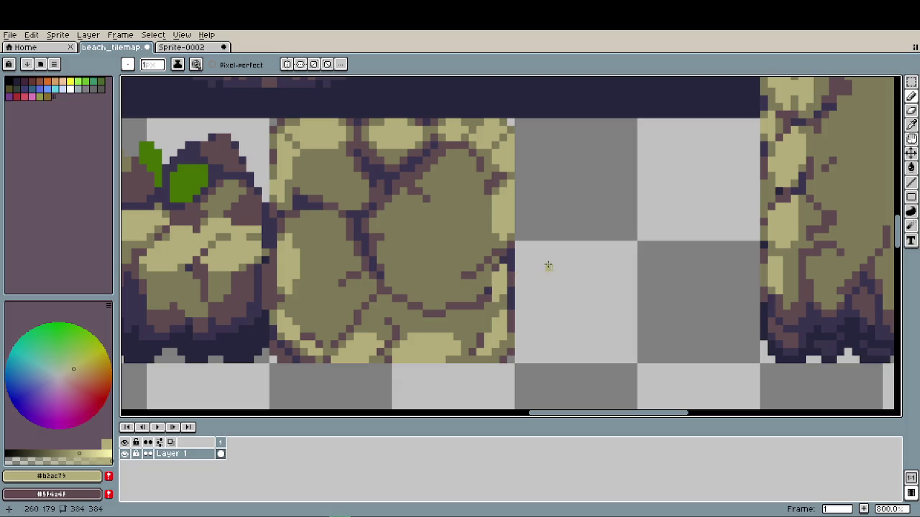
pyautogui.scroll(-2, 527, 268)
pyautogui.scroll(-2, 527, 271)
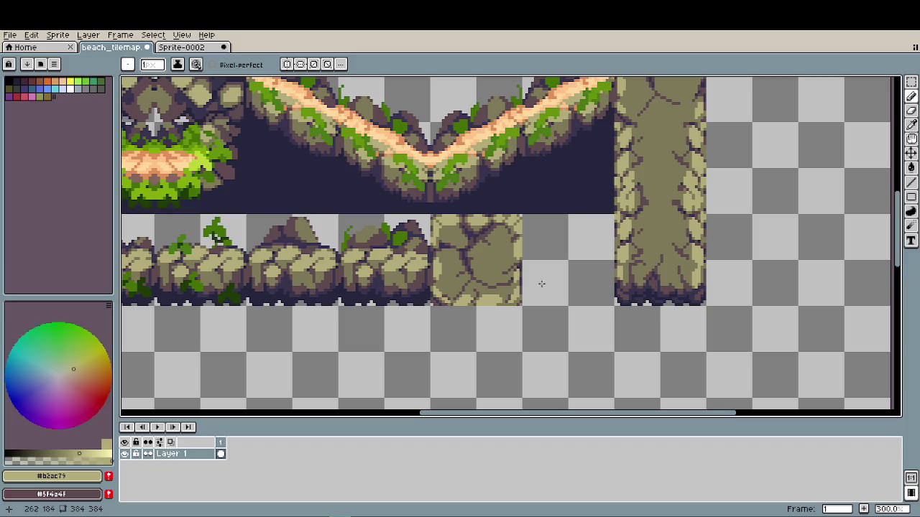
pyautogui.scroll(-1, 556, 289)
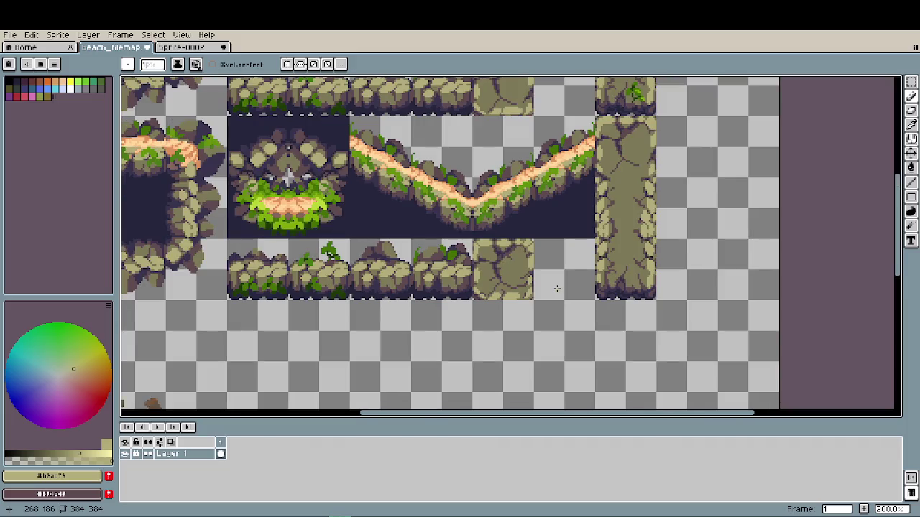
pyautogui.scroll(-1, 556, 289)
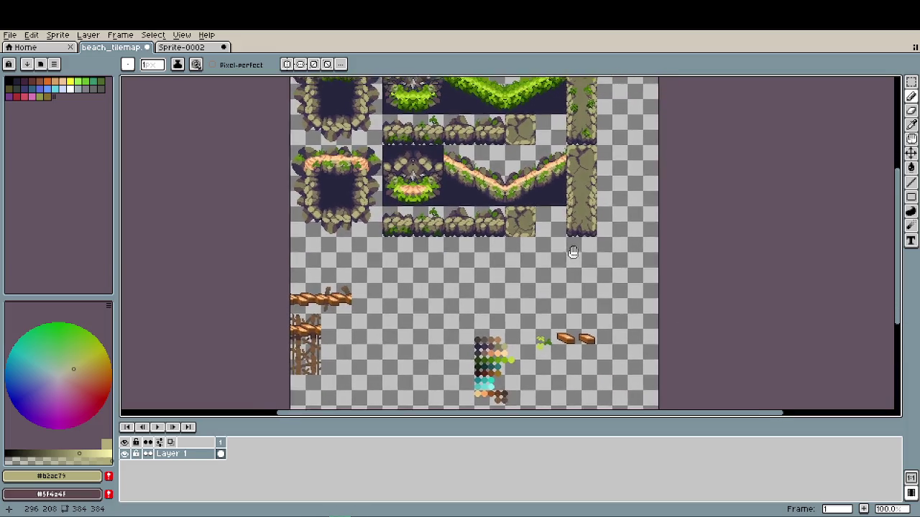
pyautogui.scroll(3, 573, 272)
pyautogui.scroll(2, 524, 144)
pyautogui.scroll(2, 509, 127)
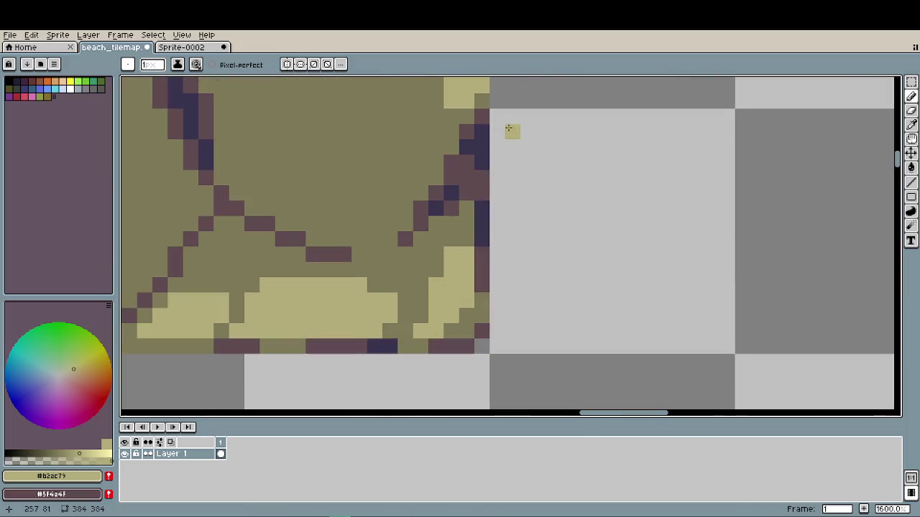
pyautogui.moveTo(466, 215)
pyautogui.mouseDown()
pyautogui.moveTo(466, 144)
pyautogui.moveTo(451, 191)
pyautogui.moveTo(449, 129)
pyautogui.mouseUp()
# - Undo the last light khaki pencil stroke on the rock
pyautogui.scroll(-2, 449, 130)
pyautogui.scroll(-2, 503, 187)
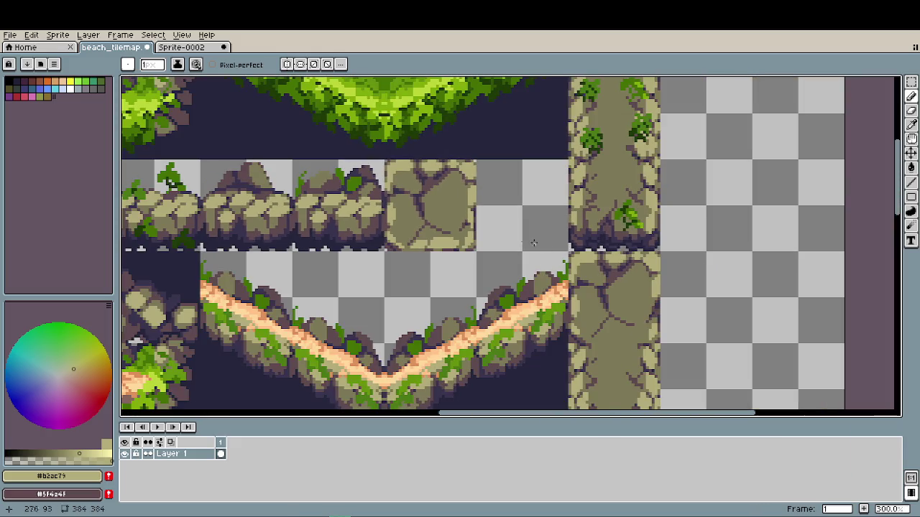
pyautogui.scroll(-1, 569, 253)
pyautogui.scroll(-1, 569, 254)
pyautogui.scroll(-1, 570, 254)
pyautogui.scroll(1, 567, 251)
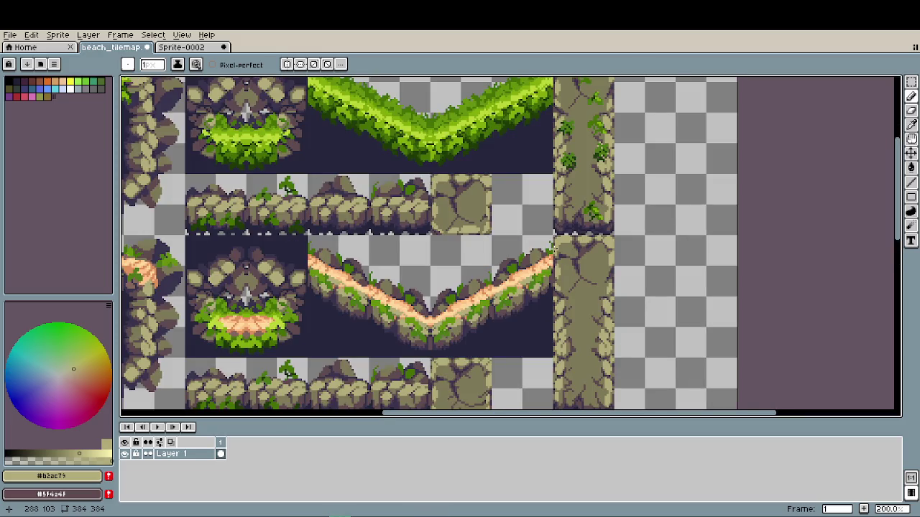
pyautogui.moveTo(555, 249); pyautogui.dragTo(533, 184)
pyautogui.hotkey('ctrl', 'z')
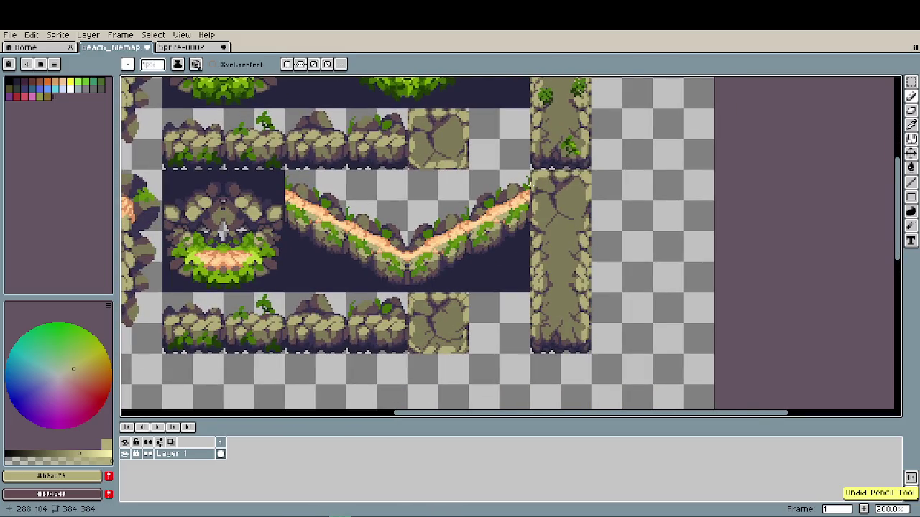
# - Save beach_tilemap.aseprite with Ctrl+S
pyautogui.press('ctrl')
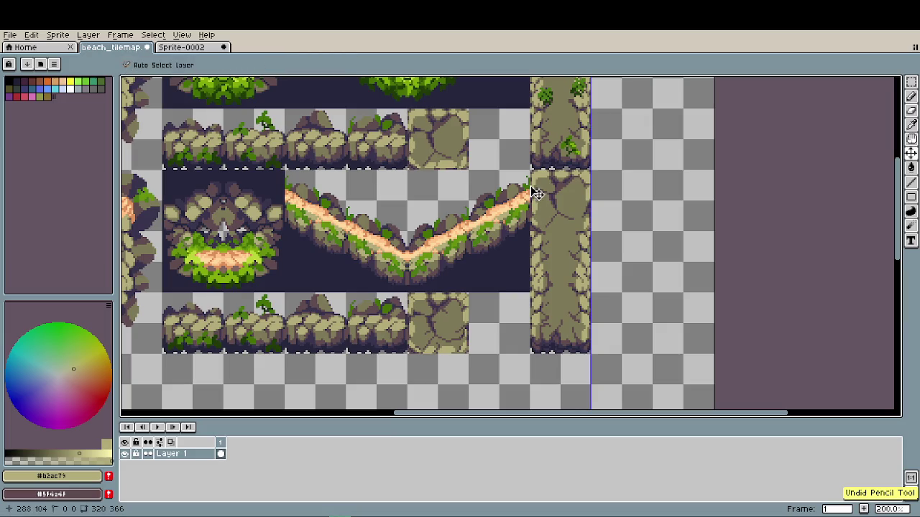
pyautogui.scroll(-1, 527, 188)
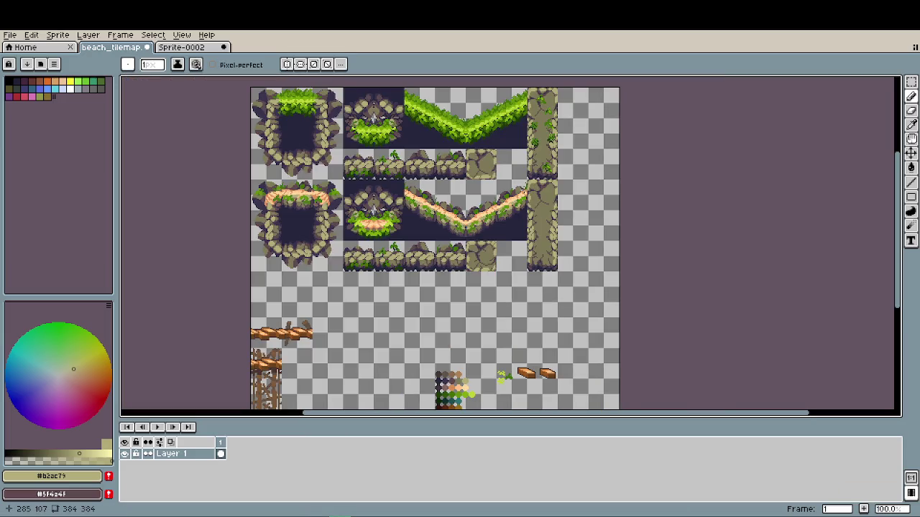
pyautogui.moveTo(523, 189); pyautogui.dragTo(560, 246)
pyautogui.hotkey('ctrl', 's')
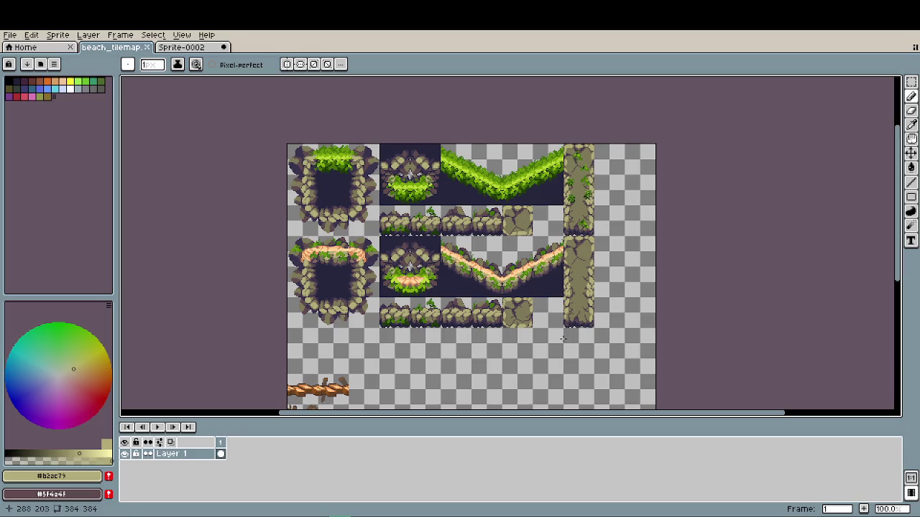
# - Eyedrop dark purple #5f4a4f and draw a short crack line on the stone tile
pyautogui.scroll(1, 561, 322)
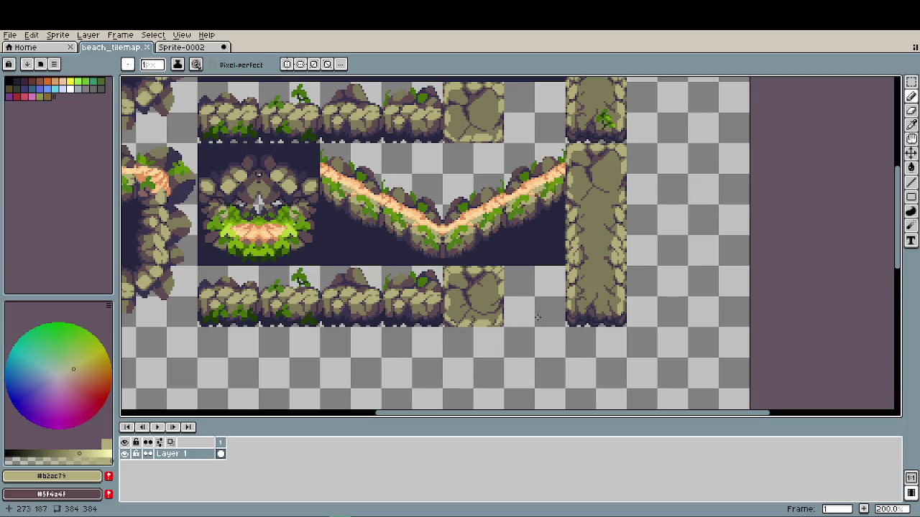
pyautogui.scroll(1, 496, 311)
pyautogui.scroll(1, 496, 312)
pyautogui.scroll(-1, 492, 316)
pyautogui.scroll(-1, 490, 323)
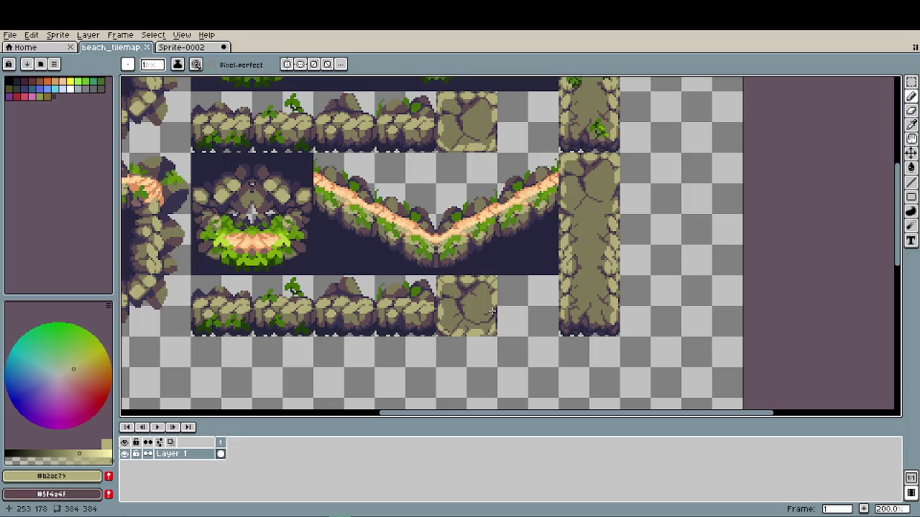
pyautogui.scroll(2, 492, 324)
pyautogui.scroll(2, 514, 301)
pyautogui.press('i')
pyautogui.keyDown('alt'); pyautogui.click(513, 293); pyautogui.keyUp('alt')
pyautogui.moveTo(501, 293); pyautogui.dragTo(490, 318)
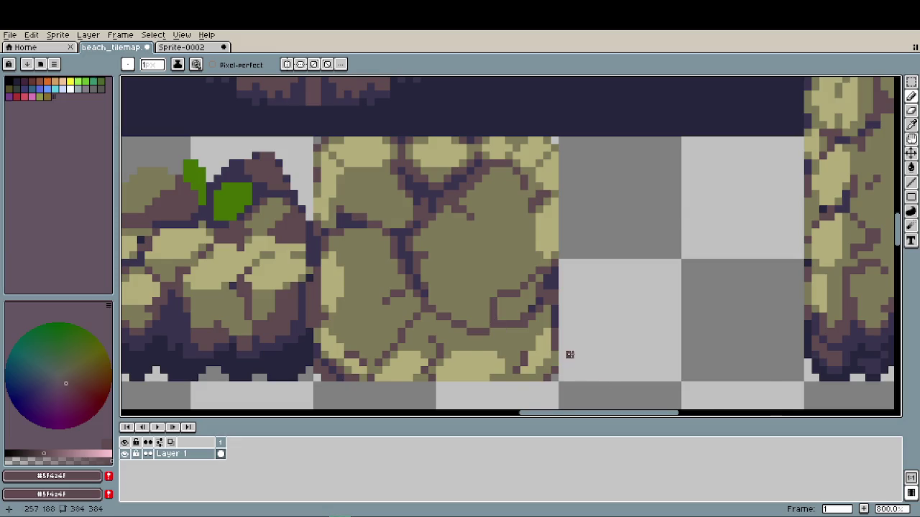
# - Add a dark stroke and extend a crack line down-right across the stone
pyautogui.scroll(-2, 568, 352)
pyautogui.scroll(-2, 569, 352)
pyautogui.scroll(-1, 569, 351)
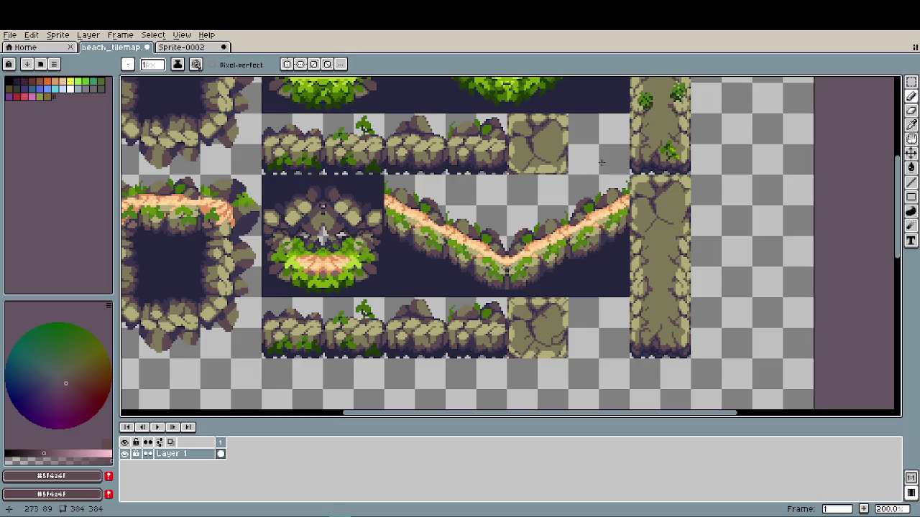
pyautogui.scroll(1, 532, 167)
pyautogui.scroll(3, 532, 166)
pyautogui.scroll(2, 532, 167)
pyautogui.moveTo(466, 207)
pyautogui.mouseDown()
pyautogui.moveTo(471, 184)
pyautogui.moveTo(515, 142)
pyautogui.mouseUp()
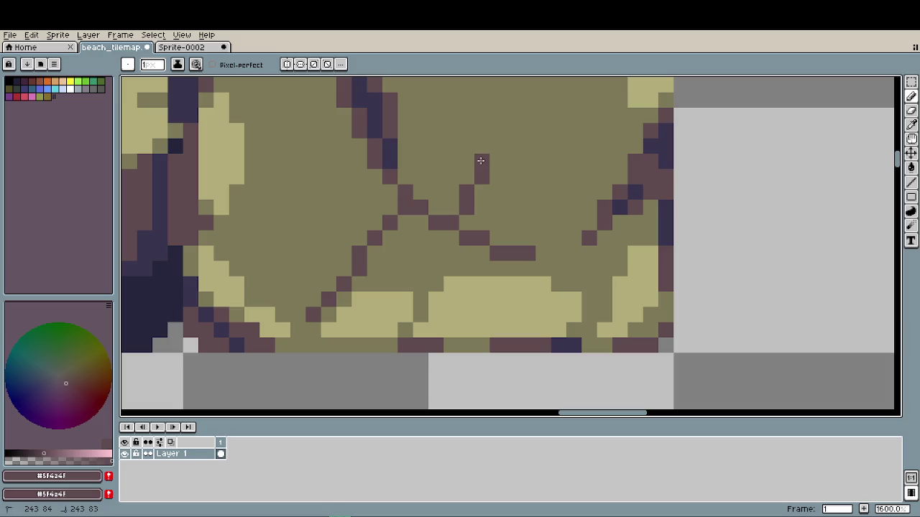
pyautogui.click(538, 147)
pyautogui.moveTo(538, 146); pyautogui.dragTo(603, 176)
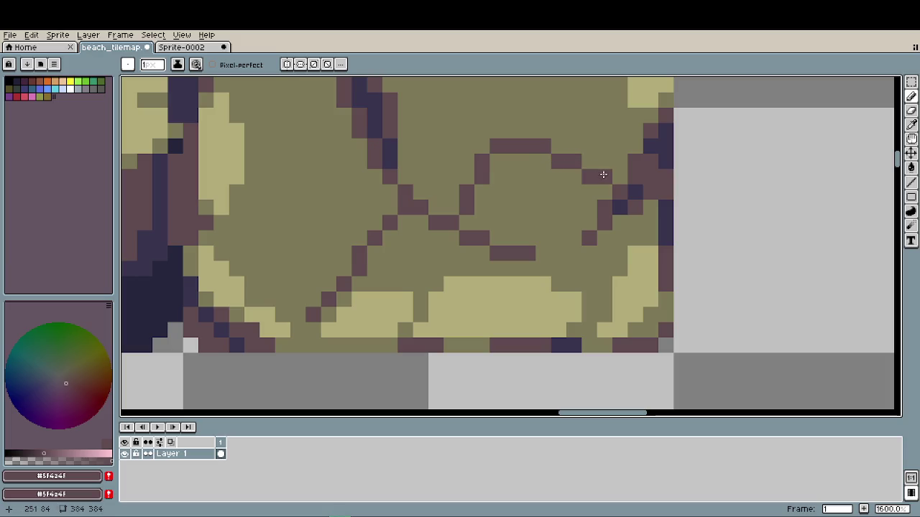
# - Add a small two-pixel dark crack mark on the stone
pyautogui.scroll(-2, 513, 279)
pyautogui.scroll(-1, 513, 280)
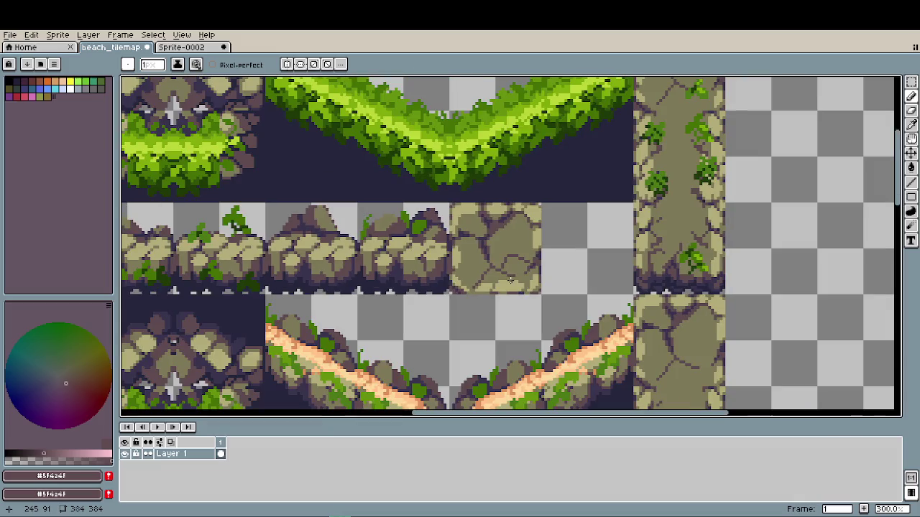
pyautogui.scroll(-1, 513, 280)
pyautogui.scroll(2, 514, 276)
pyautogui.scroll(1, 430, 238)
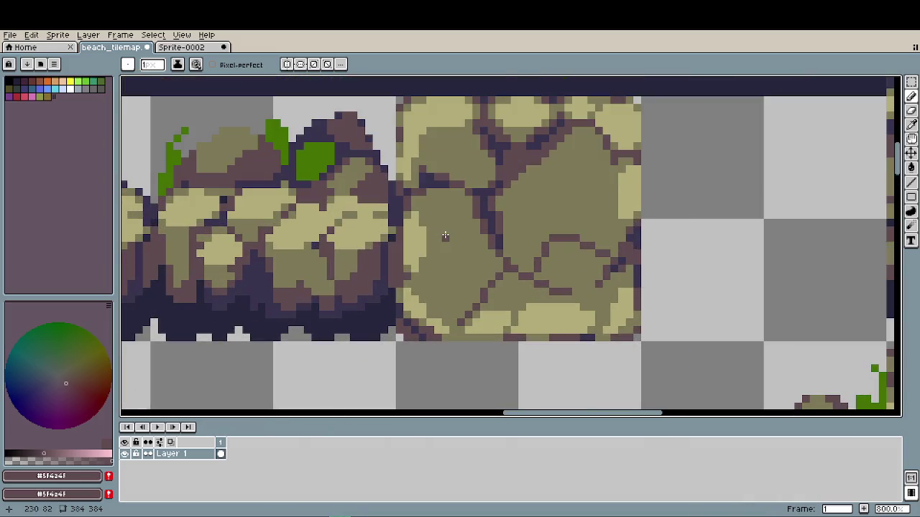
pyautogui.moveTo(446, 237); pyautogui.dragTo(467, 218)
pyautogui.scroll(-3, 536, 291)
pyautogui.scroll(-2, 535, 291)
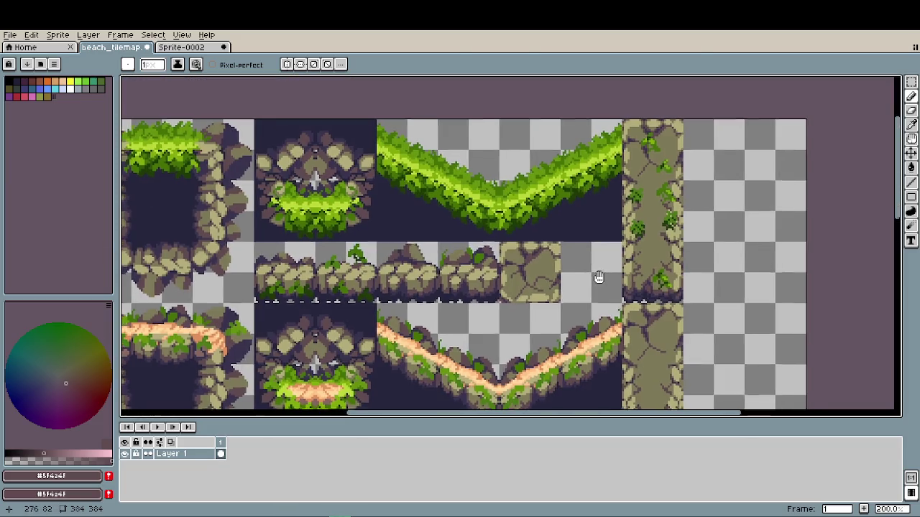
pyautogui.moveTo(597, 280); pyautogui.dragTo(570, 271)
# - Eyedrop the olive stone colour from the tile
pyautogui.scroll(-2, 570, 271)
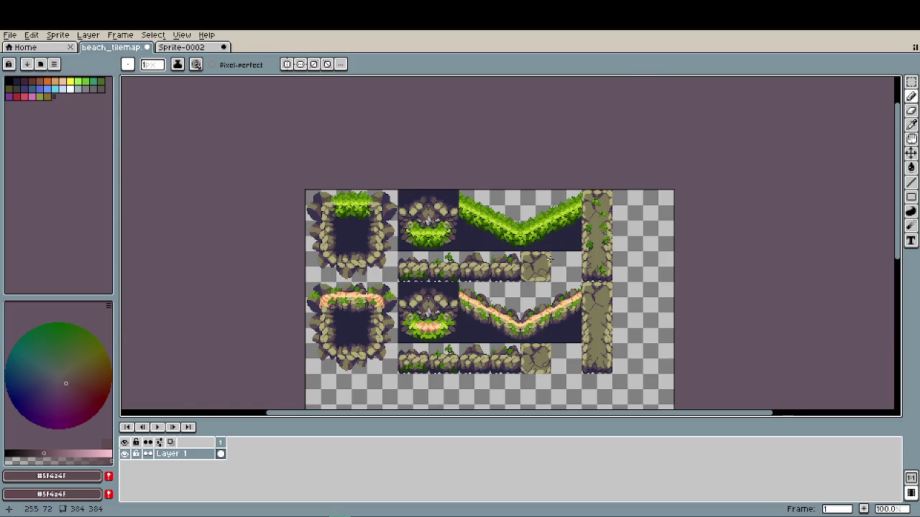
pyautogui.scroll(4, 572, 269)
pyautogui.scroll(2, 546, 271)
pyautogui.scroll(3, 467, 273)
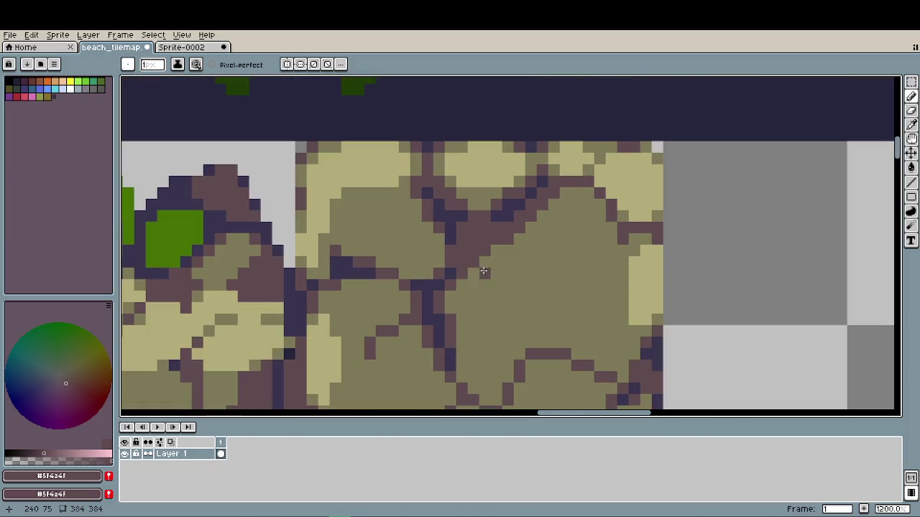
pyautogui.scroll(-1, 477, 273)
pyautogui.keyDown('alt'); pyautogui.click(503, 270); pyautogui.keyUp('alt')
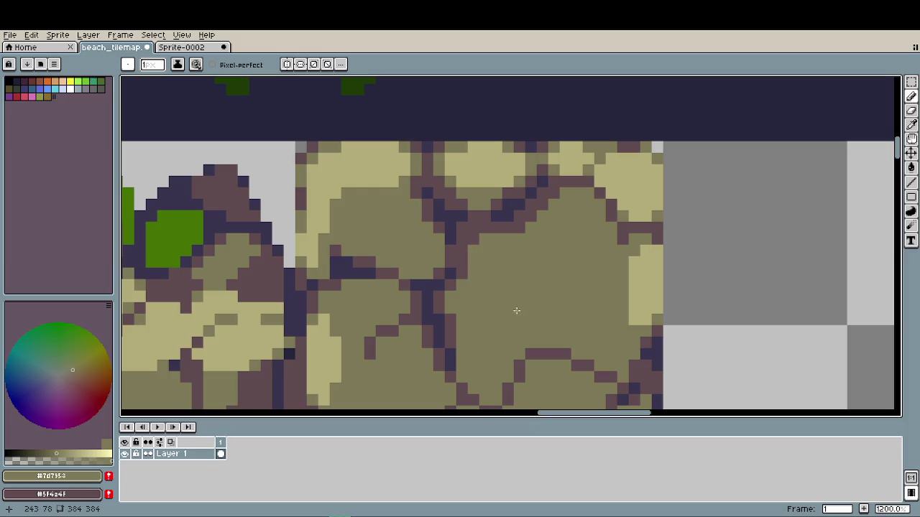
# - Re-pick the dark crack colour and draw another short crack across the stone
pyautogui.scroll(-3, 517, 312)
pyautogui.scroll(-1, 503, 287)
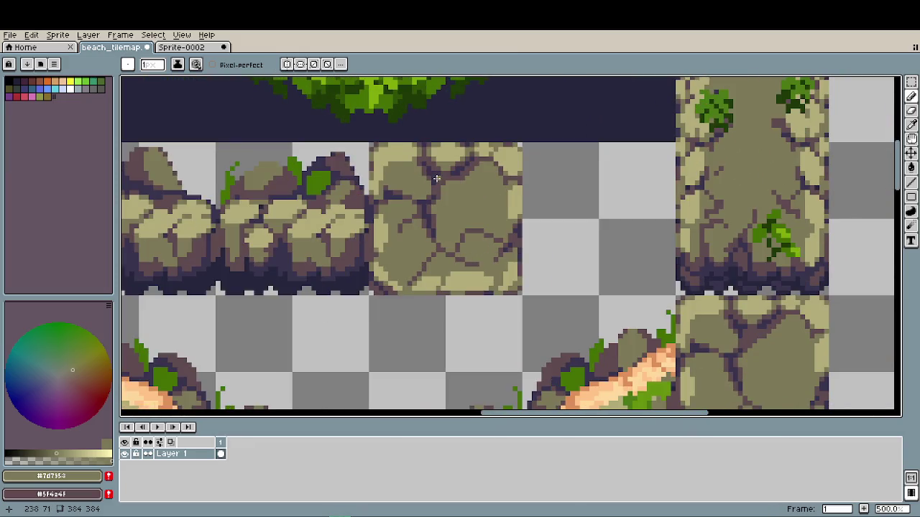
pyautogui.scroll(-1, 468, 246)
pyautogui.scroll(-1, 461, 242)
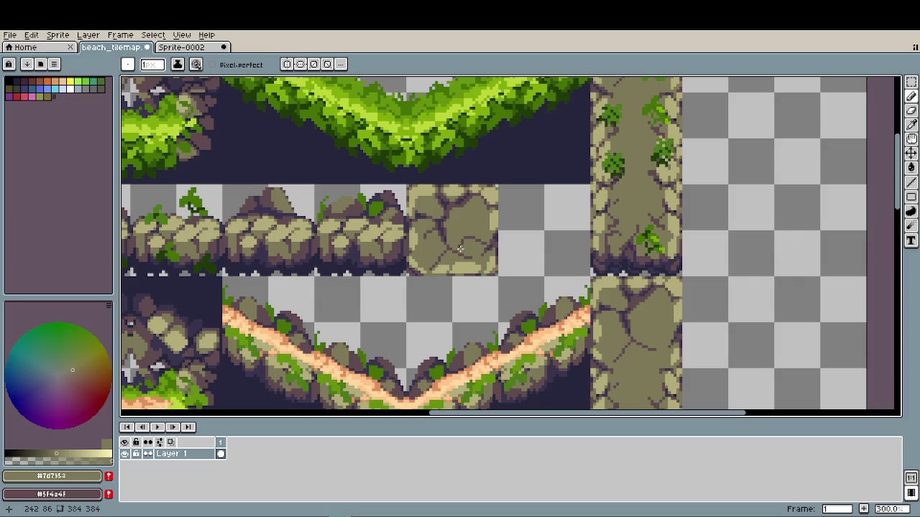
pyautogui.scroll(1, 459, 255)
pyautogui.scroll(1, 463, 263)
pyautogui.scroll(2, 462, 265)
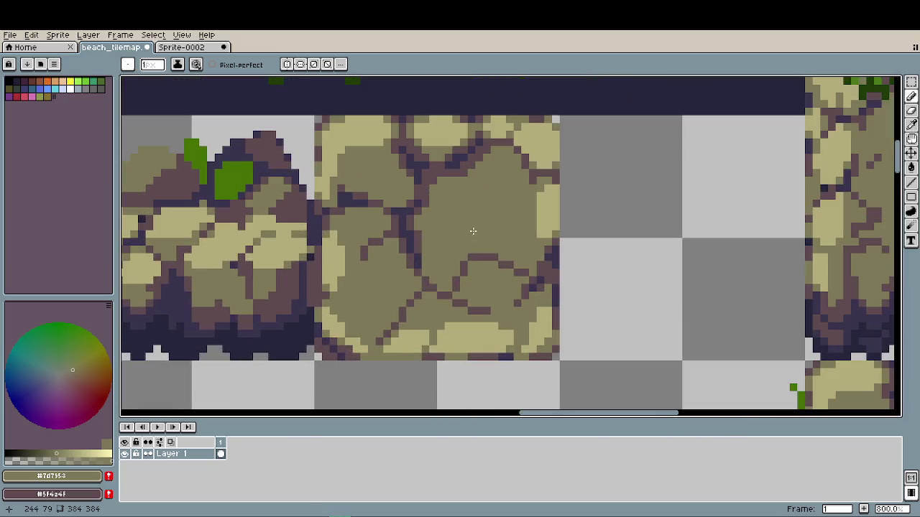
pyautogui.keyDown('alt'); pyautogui.click(462, 168); pyautogui.keyUp('alt')
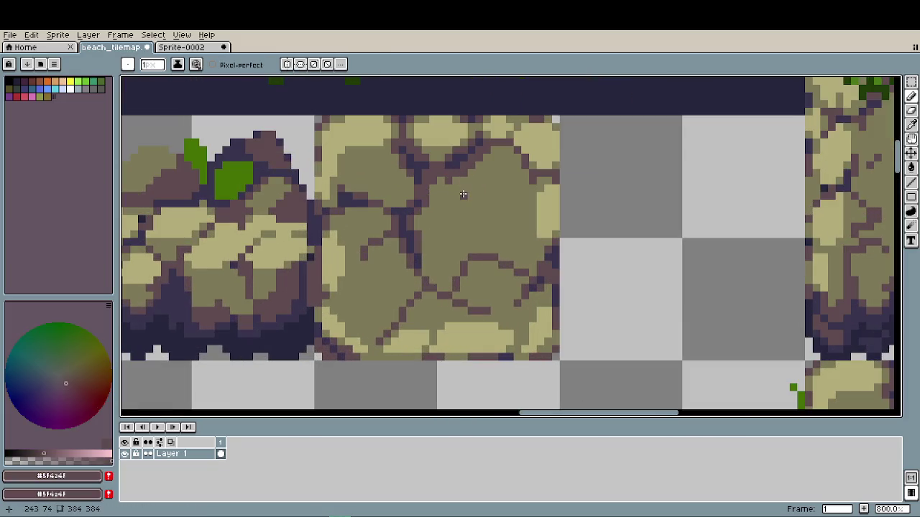
pyautogui.moveTo(464, 193); pyautogui.dragTo(521, 180)
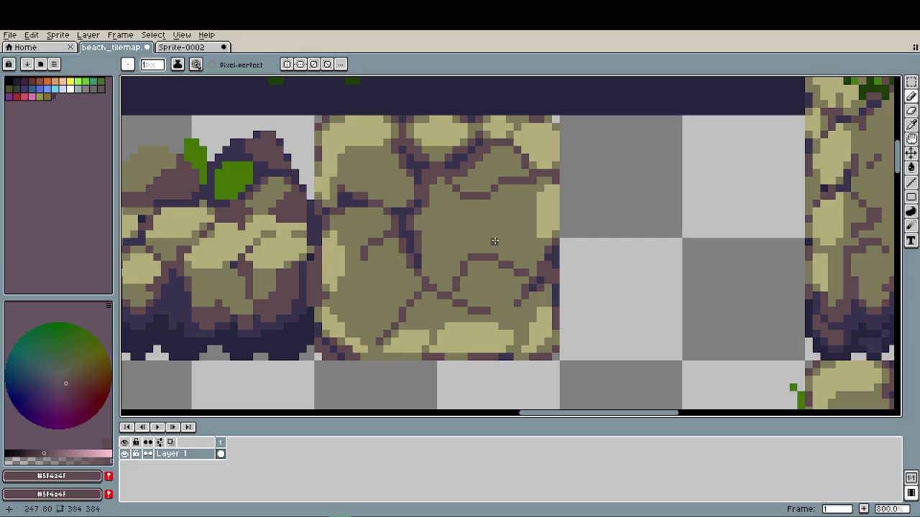
pyautogui.scroll(-1, 521, 187)
pyautogui.scroll(-2, 520, 230)
pyautogui.scroll(-1, 520, 256)
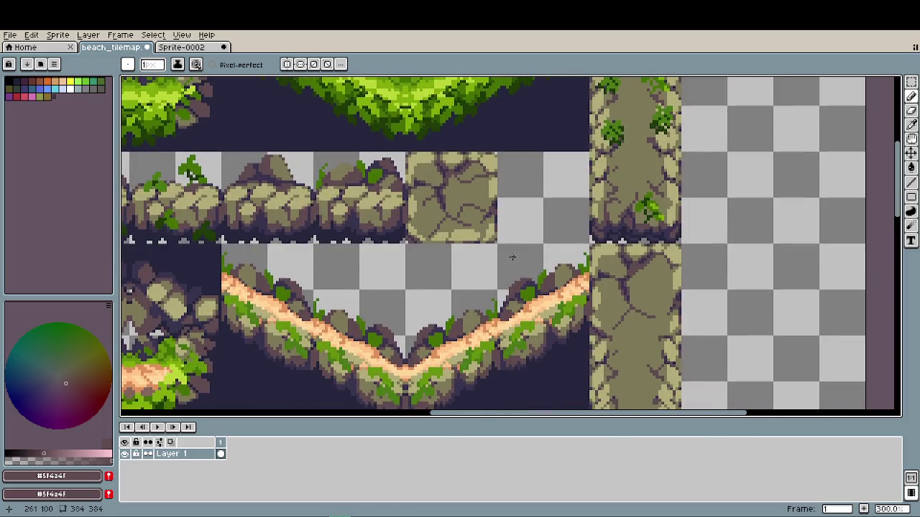
# - Undo the final crack stroke, zoom out to actual size, and save beach_tilemap.aseprite
pyautogui.scroll(-1, 516, 256)
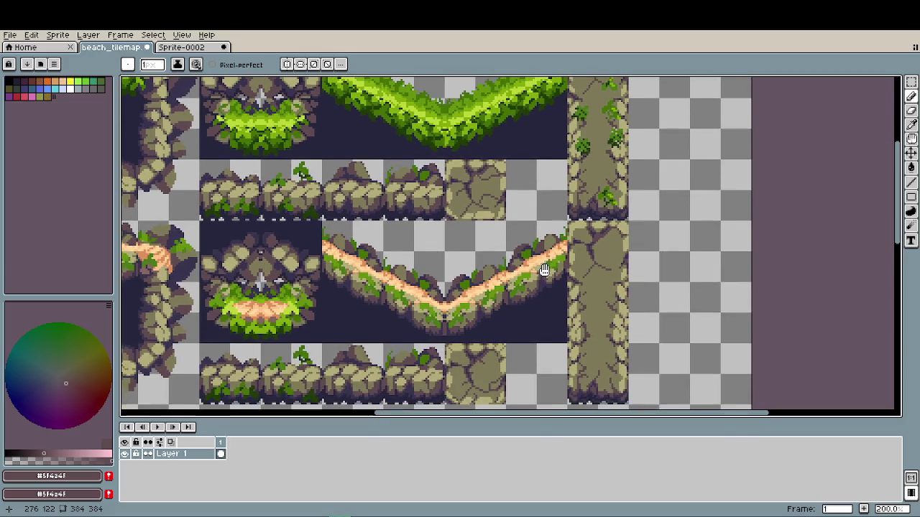
pyautogui.hotkey('ctrl', 'z')
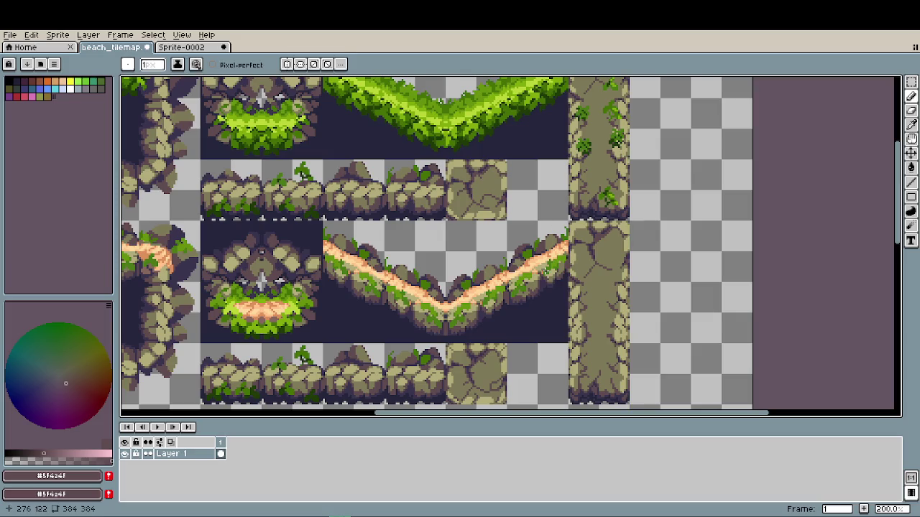
pyautogui.press('-')
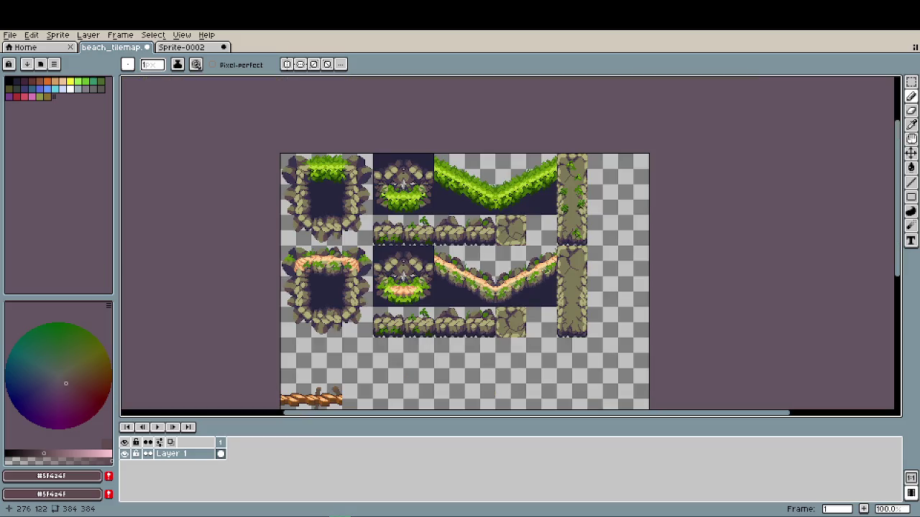
pyautogui.hotkey('ctrl', 's')
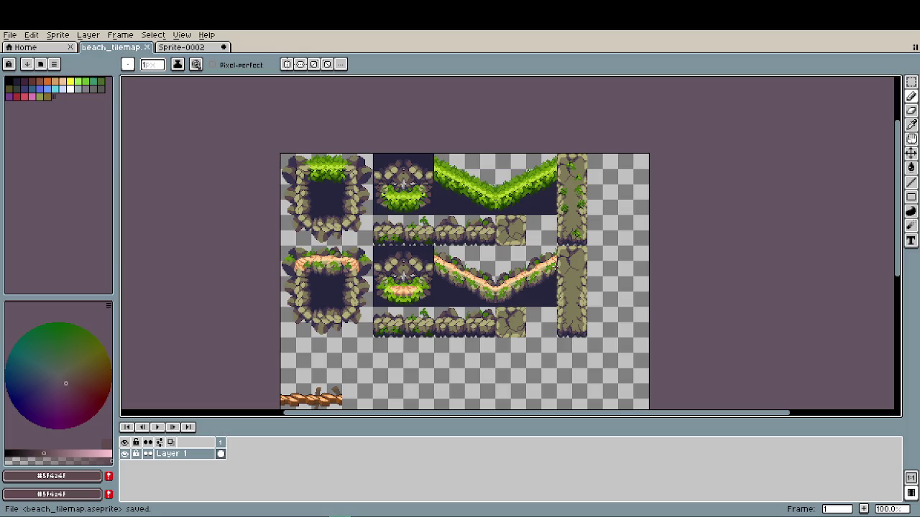
pyautogui.scroll(1, 521, 351)
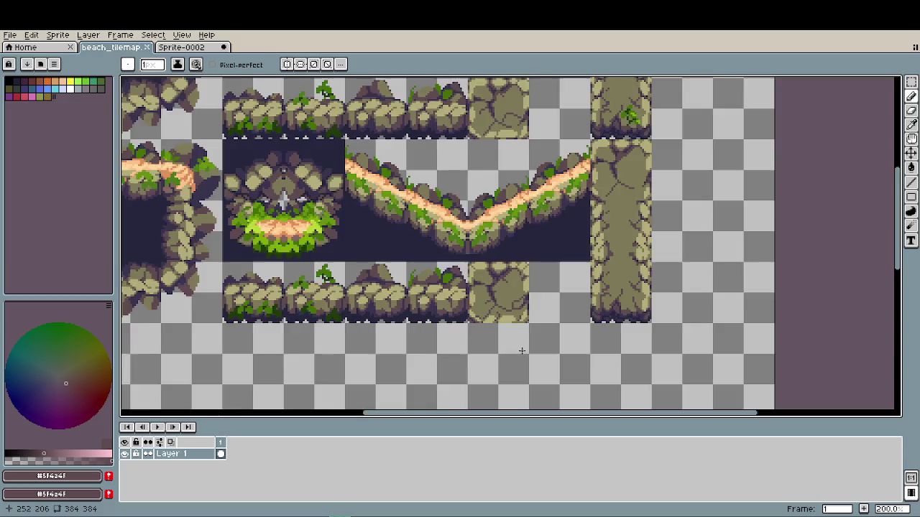
pyautogui.scroll(2, 521, 351)
pyautogui.scroll(3, 503, 302)
pyautogui.scroll(2, 481, 259)
pyautogui.keyDown('alt'); pyautogui.click(474, 241); pyautogui.keyUp('alt')
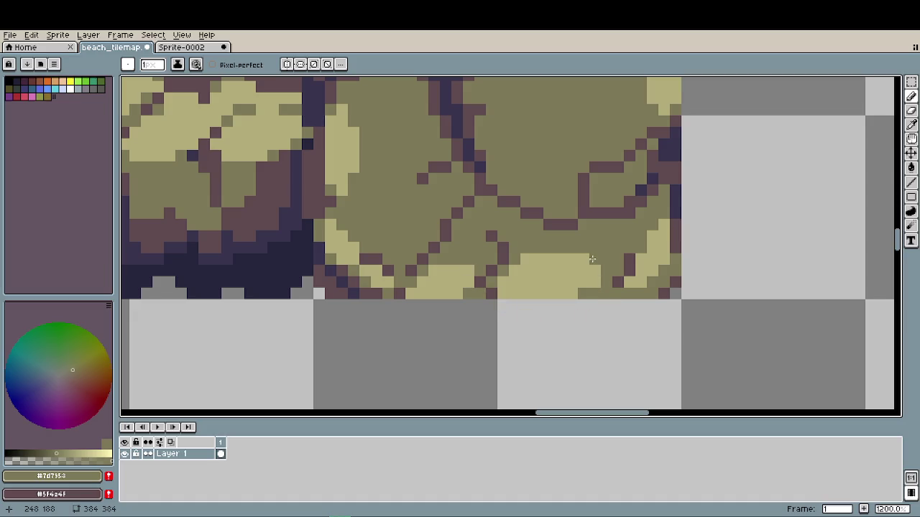
pyautogui.scroll(-3, 527, 327)
pyautogui.scroll(-1, 538, 324)
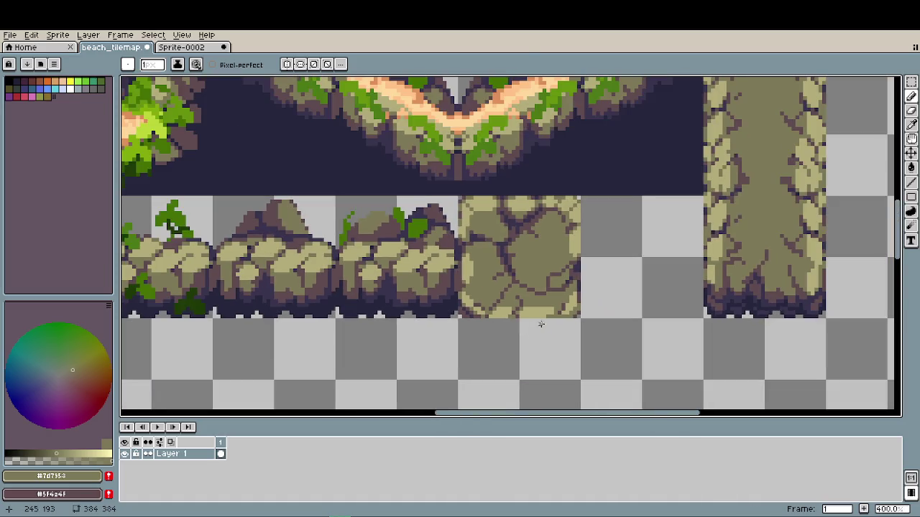
pyautogui.scroll(2, 538, 324)
pyautogui.scroll(1, 581, 329)
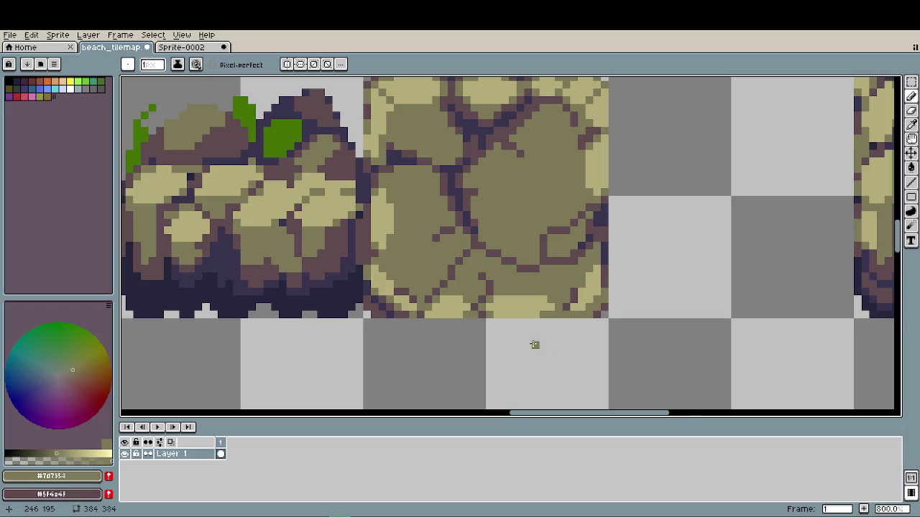
pyautogui.scroll(-1, 535, 341)
pyautogui.scroll(-1, 535, 342)
pyautogui.scroll(-1, 536, 338)
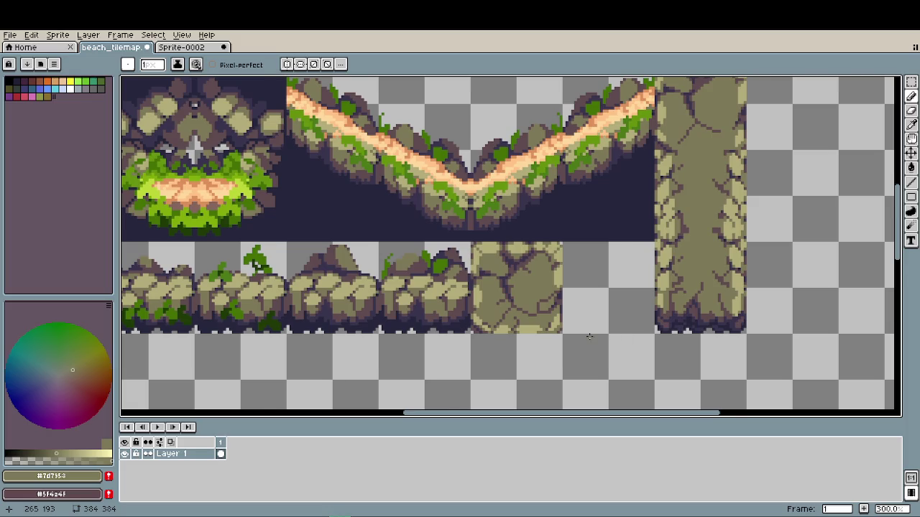
pyautogui.scroll(-2, 589, 335)
pyautogui.moveTo(589, 336); pyautogui.dragTo(585, 245)
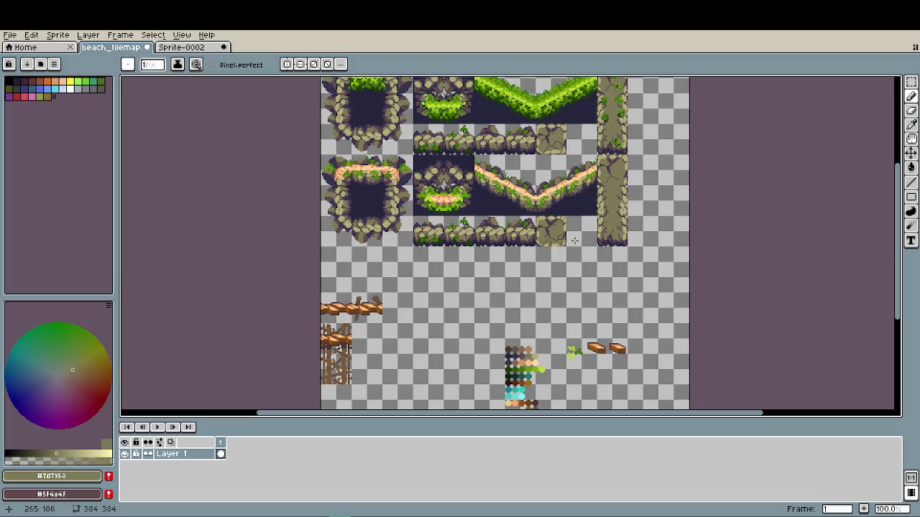
pyautogui.scroll(1, 574, 240)
pyautogui.scroll(5, 564, 228)
pyautogui.scroll(2, 552, 216)
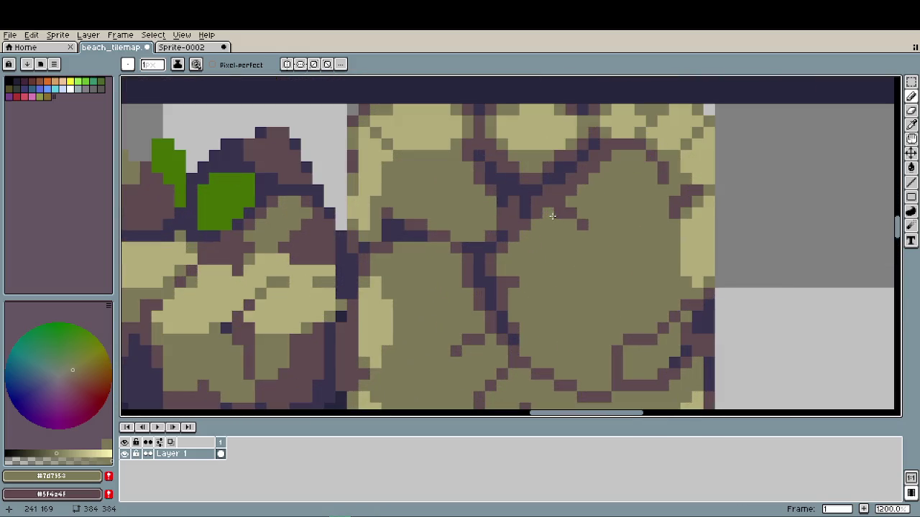
pyautogui.scroll(1, 551, 216)
pyautogui.press('i')
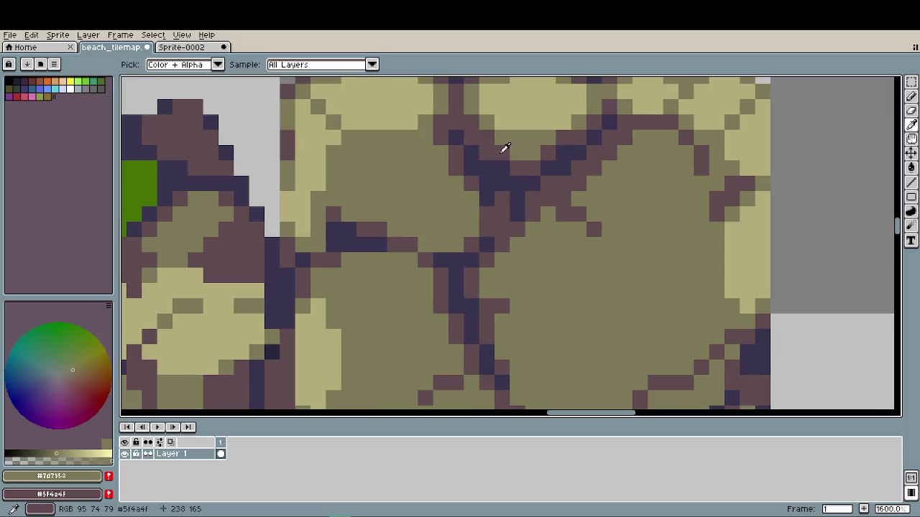
pyautogui.click(504, 148)
pyautogui.press('b')
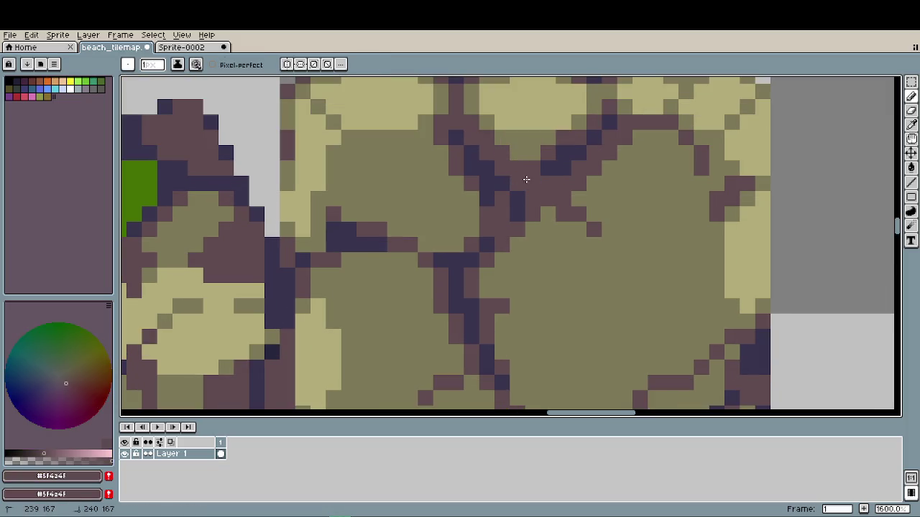
pyautogui.scroll(-3, 554, 237)
pyautogui.scroll(-2, 553, 228)
pyautogui.scroll(2, 554, 226)
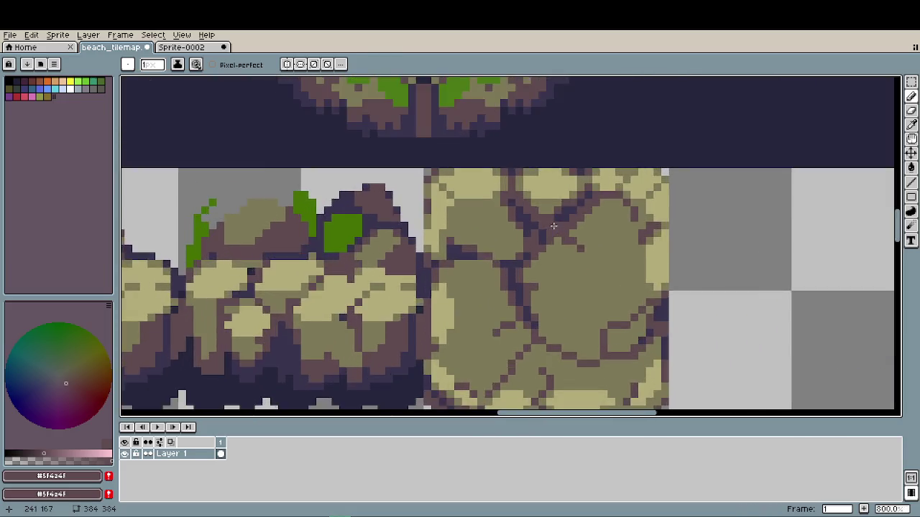
pyautogui.scroll(1, 553, 227)
pyautogui.keyDown('alt'); pyautogui.click(534, 198); pyautogui.keyUp('alt')
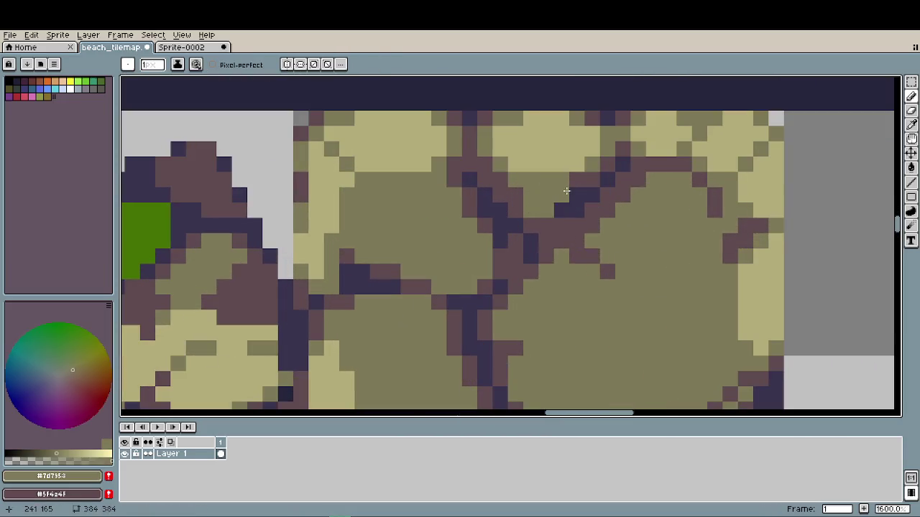
pyautogui.keyDown('alt'); pyautogui.click(593, 210); pyautogui.keyUp('alt')
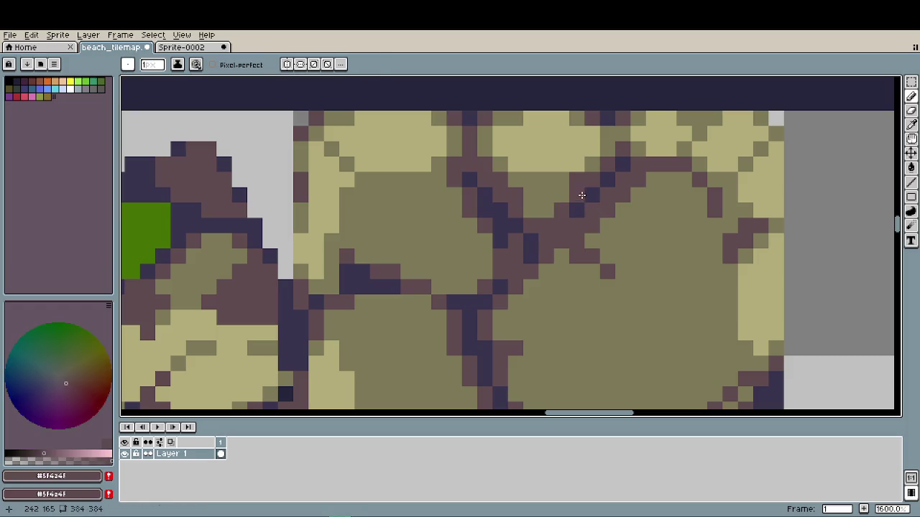
pyautogui.scroll(-5, 587, 266)
pyautogui.scroll(-1, 584, 255)
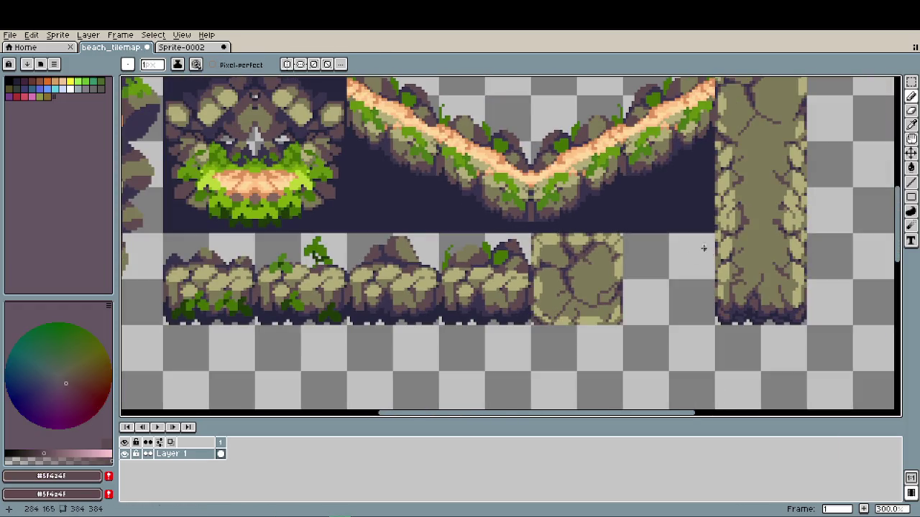
pyautogui.scroll(-1, 706, 251)
pyautogui.moveTo(692, 256); pyautogui.dragTo(710, 291)
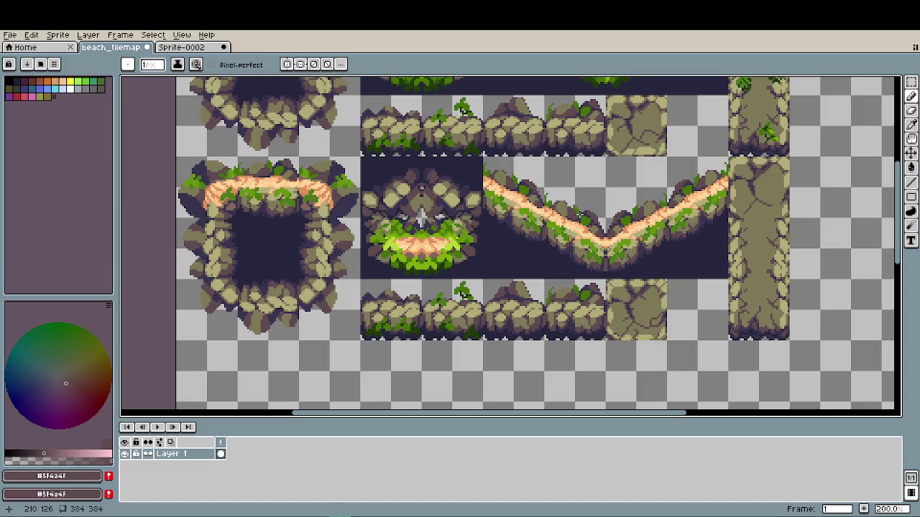
pyautogui.scroll(-1, 578, 216)
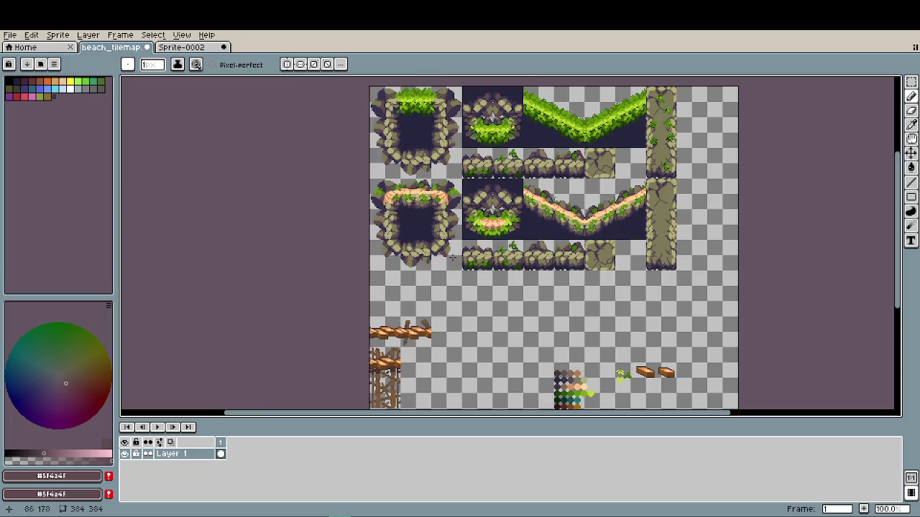
pyautogui.scroll(2, 586, 237)
pyautogui.scroll(1, 562, 245)
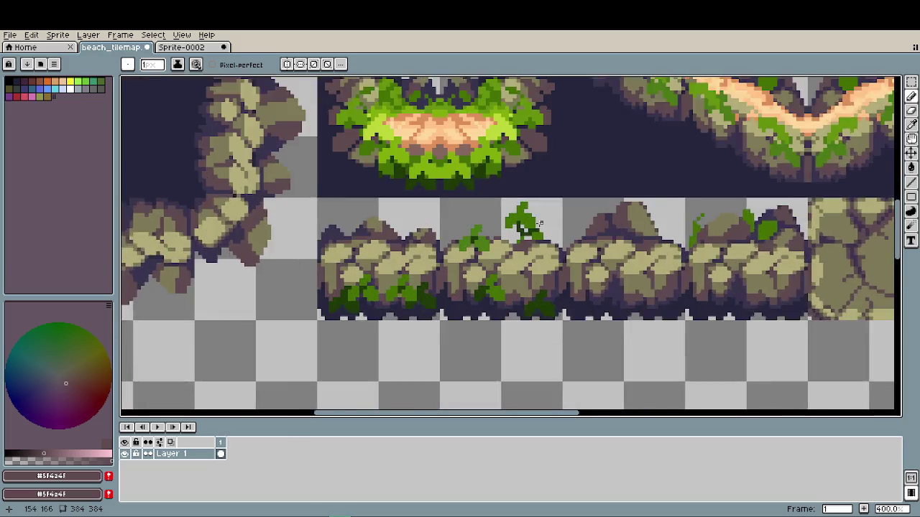
# - Pick the stem's dark green and extend the stem upward into the leaves
pyautogui.scroll(1, 562, 245)
pyautogui.scroll(2, 546, 237)
pyautogui.scroll(3, 502, 213)
pyautogui.press('i')
pyautogui.click(490, 224)
pyautogui.press('b')
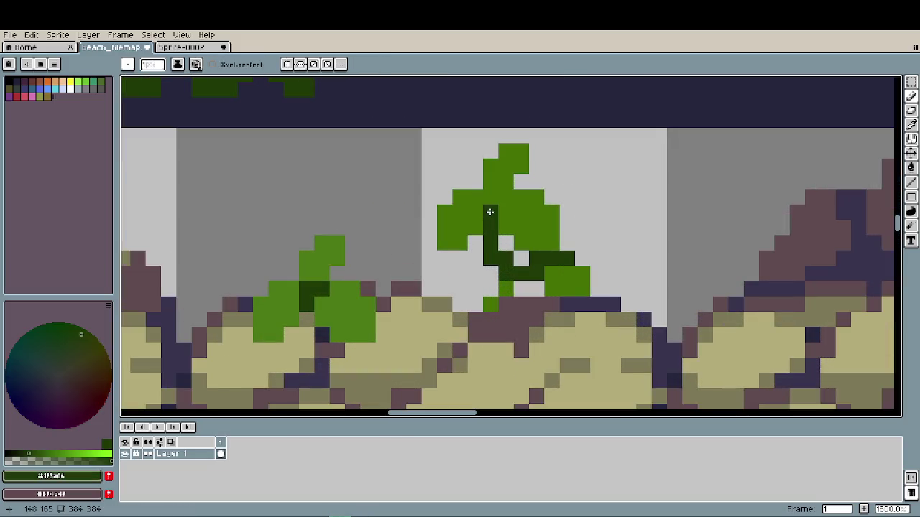
pyautogui.moveTo(491, 212); pyautogui.dragTo(491, 197)
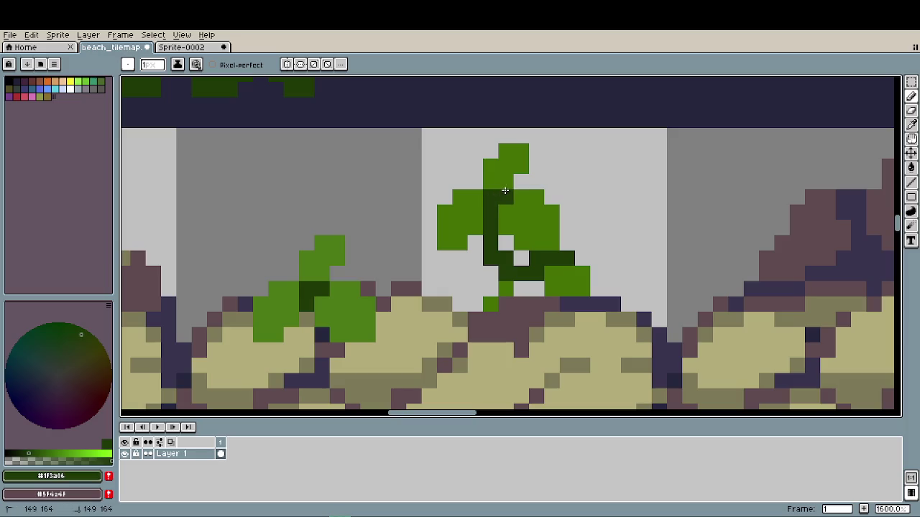
# - Erase a stray stem pixel and paint two more dark green stem pixels
pyautogui.scroll(-1, 545, 234)
pyautogui.scroll(1, 544, 234)
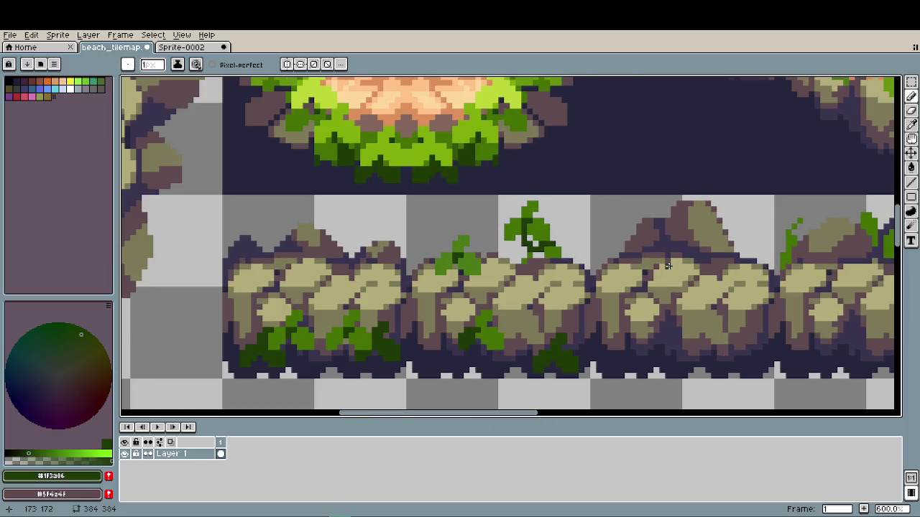
pyautogui.scroll(1, 543, 237)
pyautogui.scroll(1, 543, 250)
pyautogui.press('e')
pyautogui.click(493, 230)
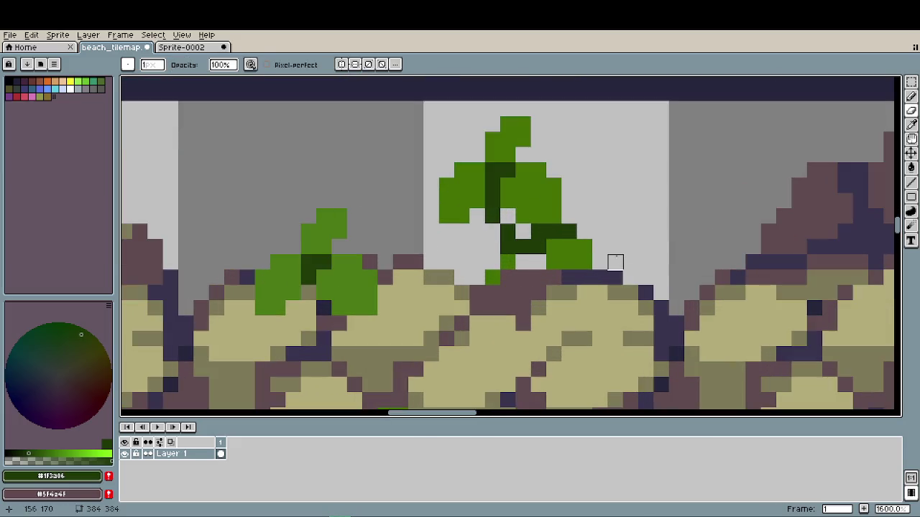
pyautogui.click(554, 263)
pyautogui.hotkey('ctrl', 'z')
pyautogui.press('b')
pyautogui.click(507, 262)
pyautogui.click(493, 277)
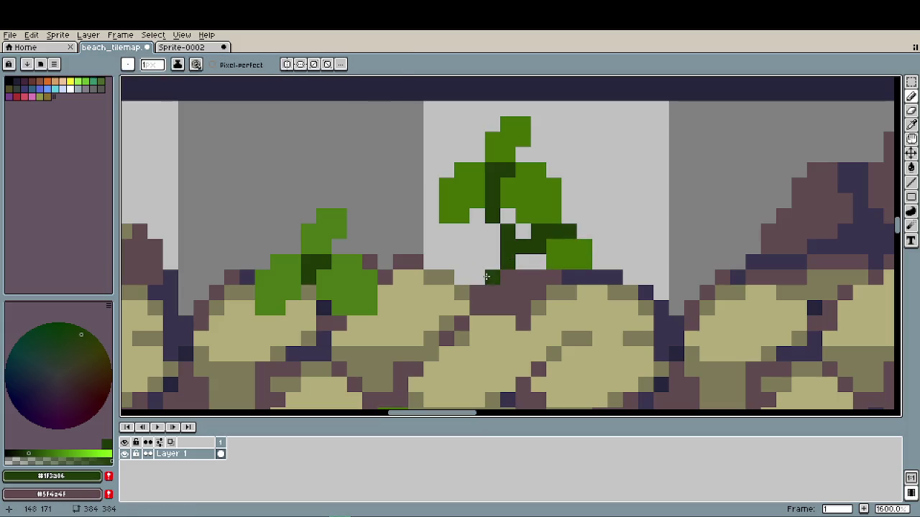
# - Sample the medium leaf green from the plant
pyautogui.scroll(-3, 522, 257)
pyautogui.scroll(-1, 522, 257)
pyautogui.scroll(-1, 522, 256)
pyautogui.scroll(3, 522, 256)
pyautogui.scroll(3, 510, 245)
pyautogui.press('i')
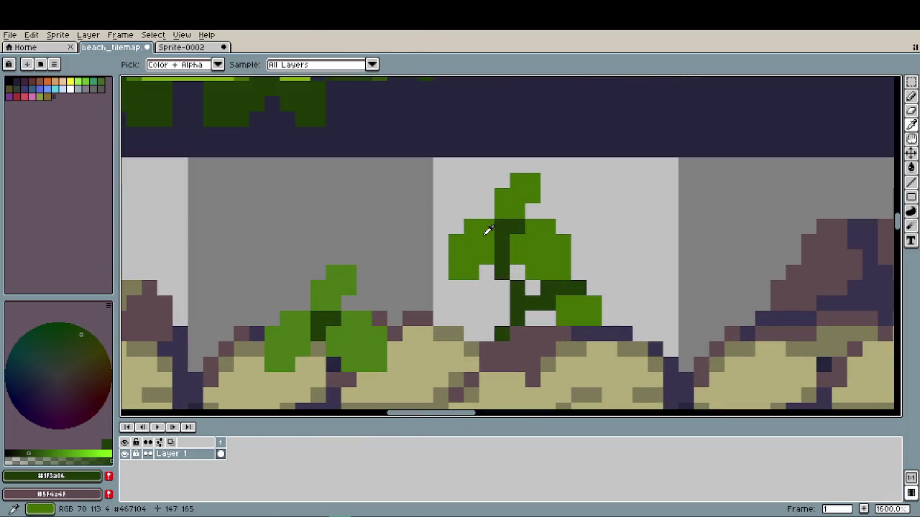
pyautogui.click(487, 230)
pyautogui.press('b')
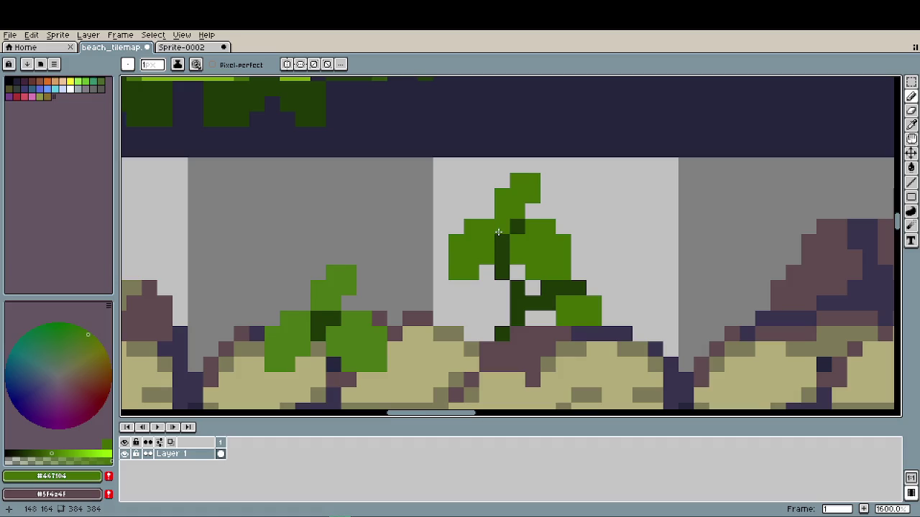
# - Re-pick the stem's dark green and add two dark green shading pixels to the plant
pyautogui.scroll(-2, 563, 254)
pyautogui.scroll(-1, 564, 253)
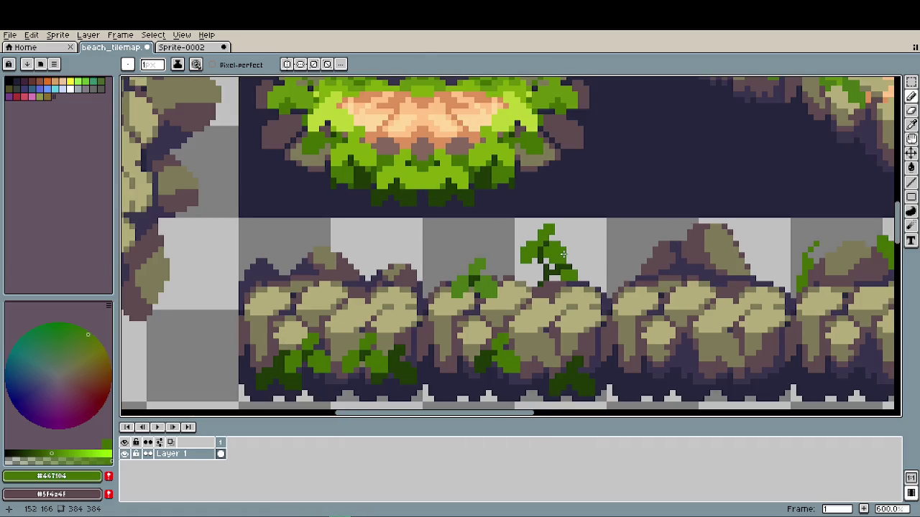
pyautogui.scroll(-1, 563, 253)
pyautogui.scroll(-1, 564, 254)
pyautogui.scroll(2, 563, 254)
pyautogui.scroll(2, 546, 251)
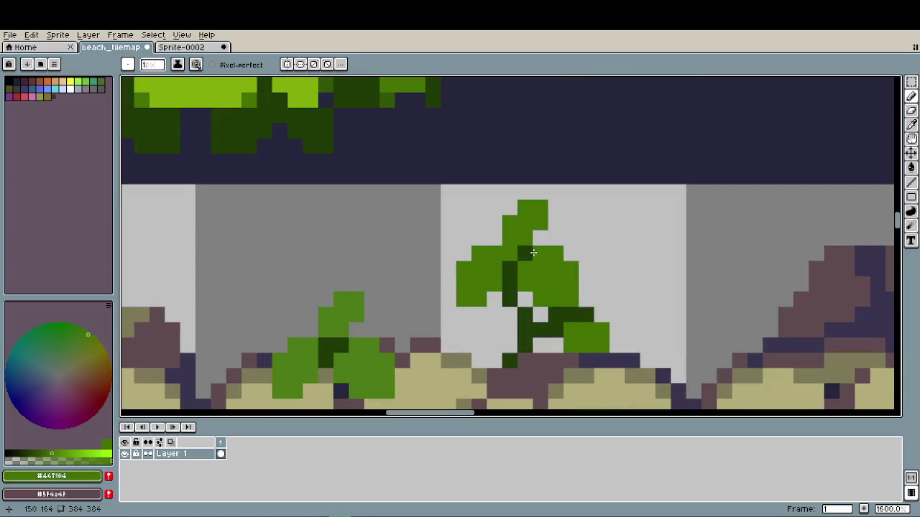
pyautogui.press('i')
pyautogui.click(528, 250)
pyautogui.press('b')
pyautogui.click(510, 252)
pyautogui.click(571, 283)
pyautogui.keyDown('alt'); pyautogui.click(546, 263); pyautogui.keyUp('alt')
# - Zoom out and back in to inspect the finished leafy sprout
pyautogui.scroll(-3, 608, 316)
pyautogui.scroll(-1, 659, 297)
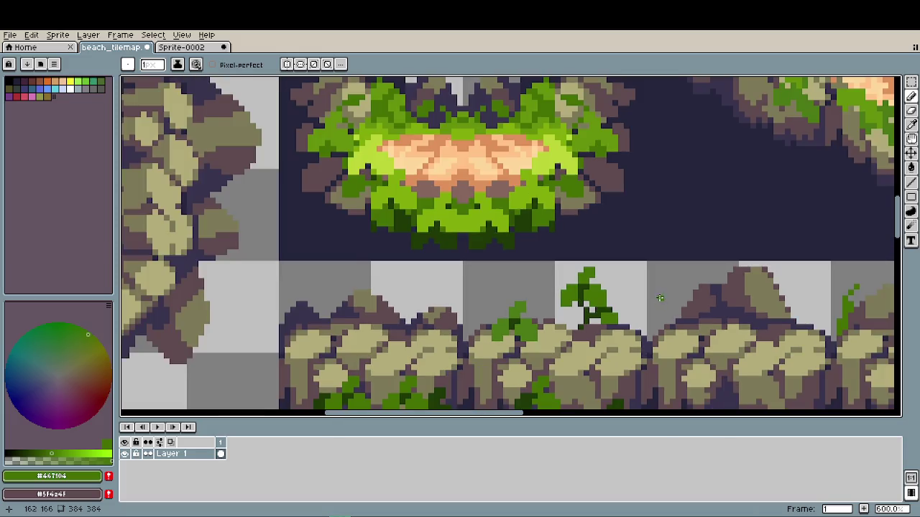
pyautogui.scroll(-1, 647, 291)
pyautogui.scroll(-1, 547, 251)
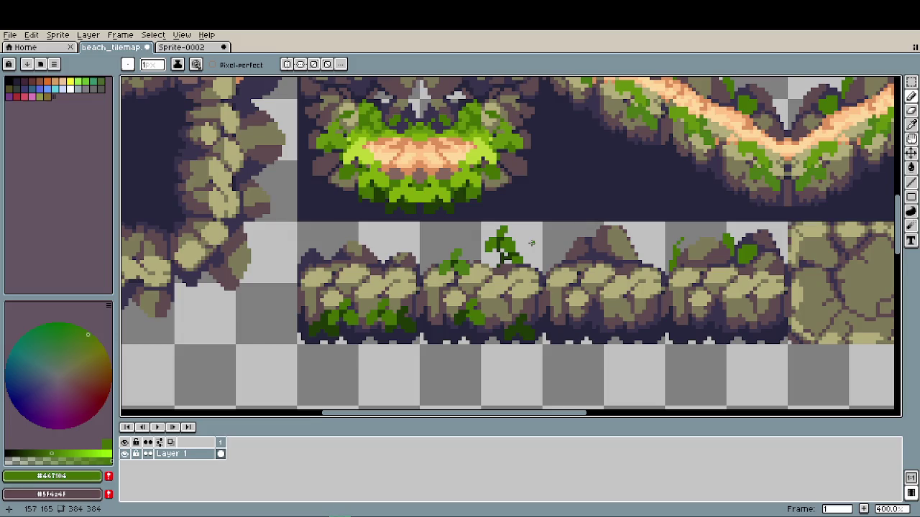
pyautogui.scroll(-1, 532, 244)
pyautogui.scroll(1, 509, 244)
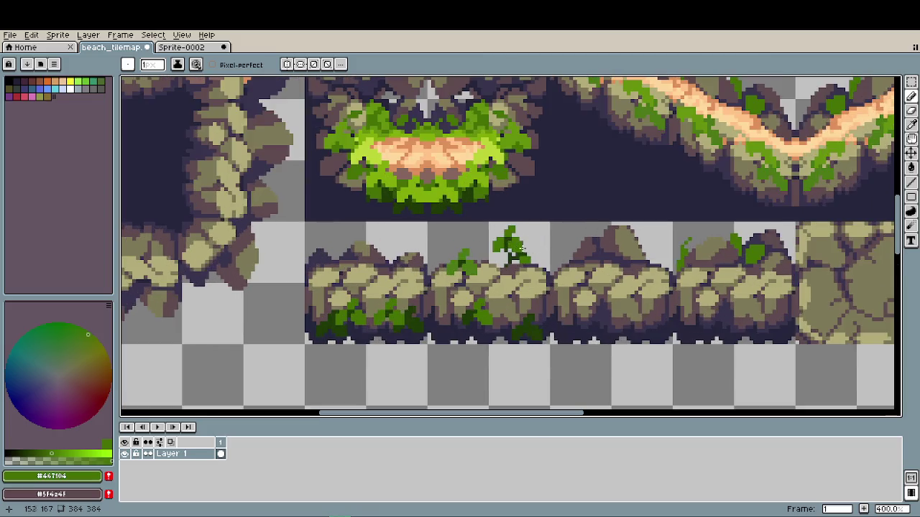
pyautogui.scroll(2, 507, 243)
pyautogui.scroll(3, 498, 238)
pyautogui.scroll(3, 497, 238)
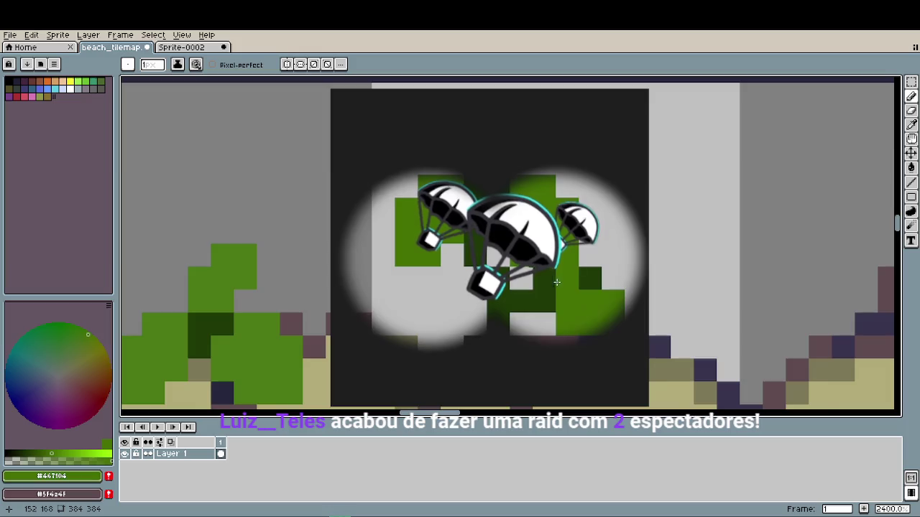
# - Sample the dark green leaf shadow and the medium leaf green
pyautogui.scroll(-3, 454, 235)
pyautogui.scroll(-3, 616, 311)
pyautogui.scroll(-1, 616, 311)
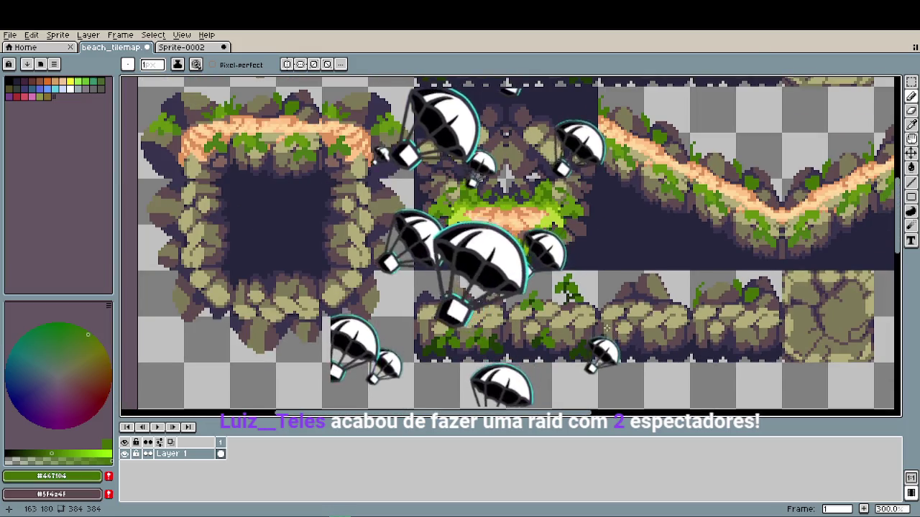
pyautogui.scroll(5, 572, 334)
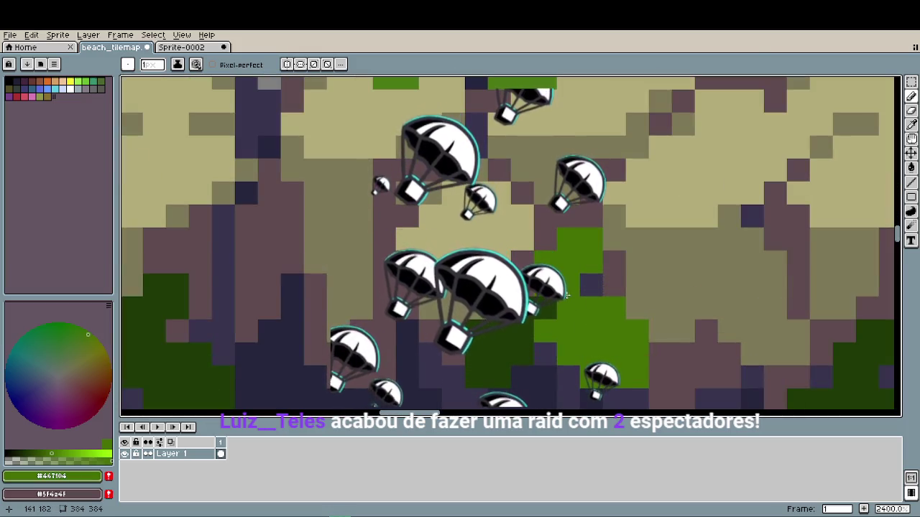
pyautogui.keyDown('alt'); pyautogui.click(561, 287); pyautogui.keyUp('alt')
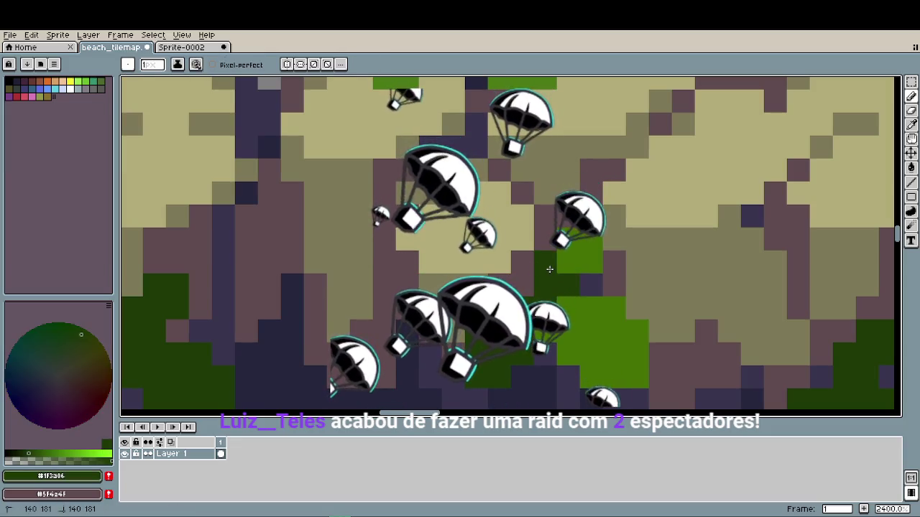
pyautogui.scroll(-5, 651, 344)
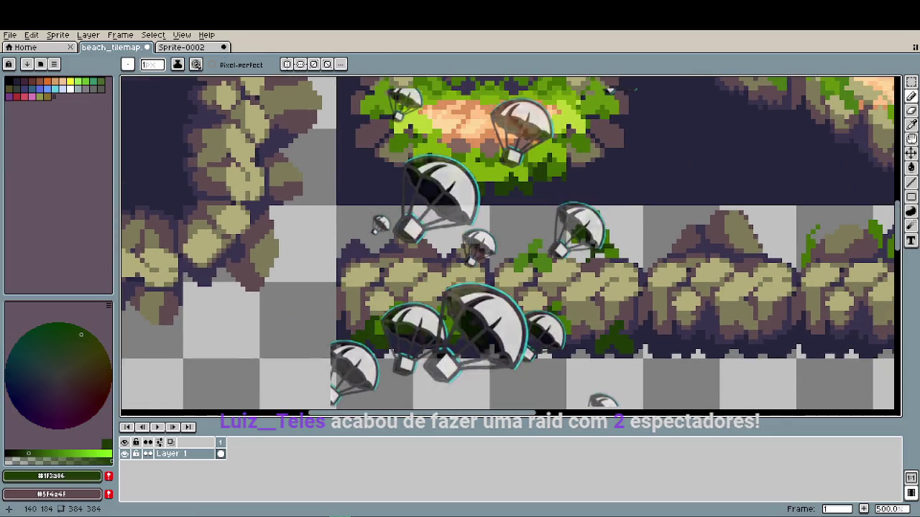
pyautogui.scroll(5, 554, 314)
pyautogui.keyDown('alt'); pyautogui.click(558, 257); pyautogui.keyUp('alt')
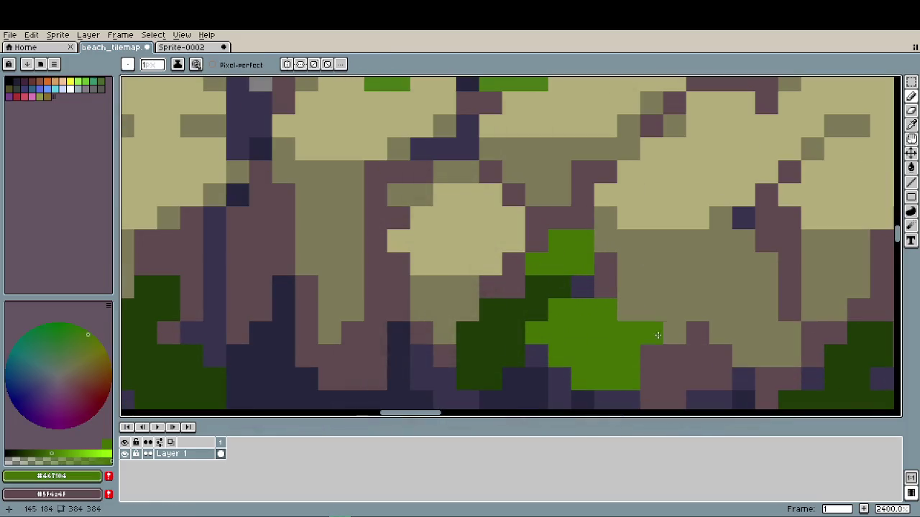
# - Pan and zoom to bring the rock, stone tiles and full tileset into view
pyautogui.scroll(-3, 590, 361)
pyautogui.scroll(-1, 548, 327)
pyautogui.scroll(-1, 523, 303)
pyautogui.scroll(-1, 522, 303)
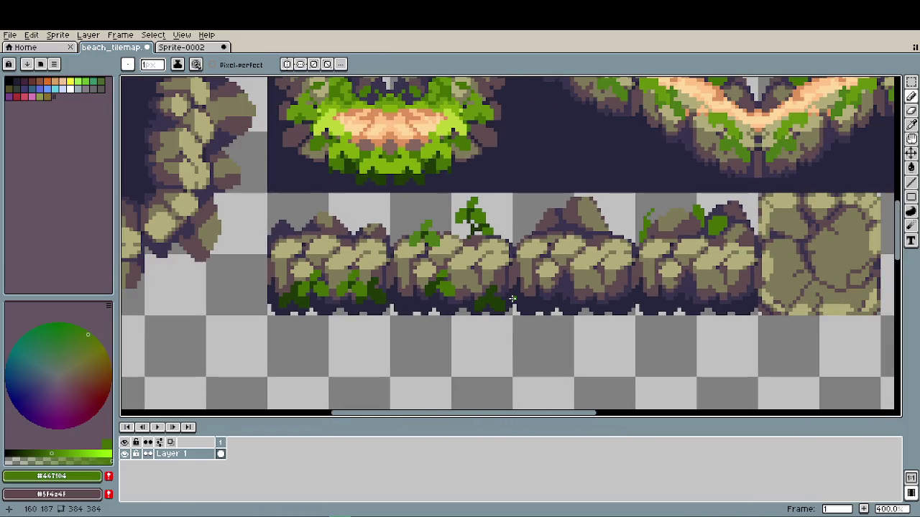
pyautogui.scroll(-1, 520, 301)
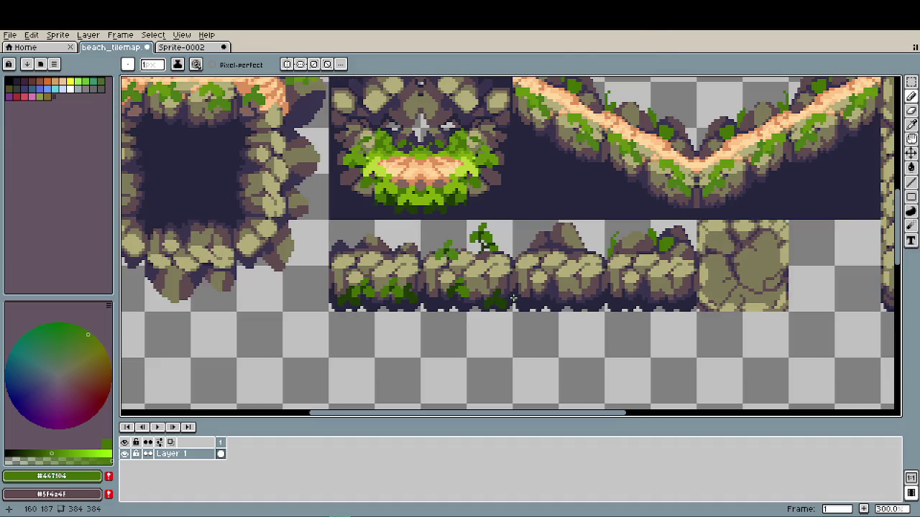
pyautogui.scroll(-1, 513, 298)
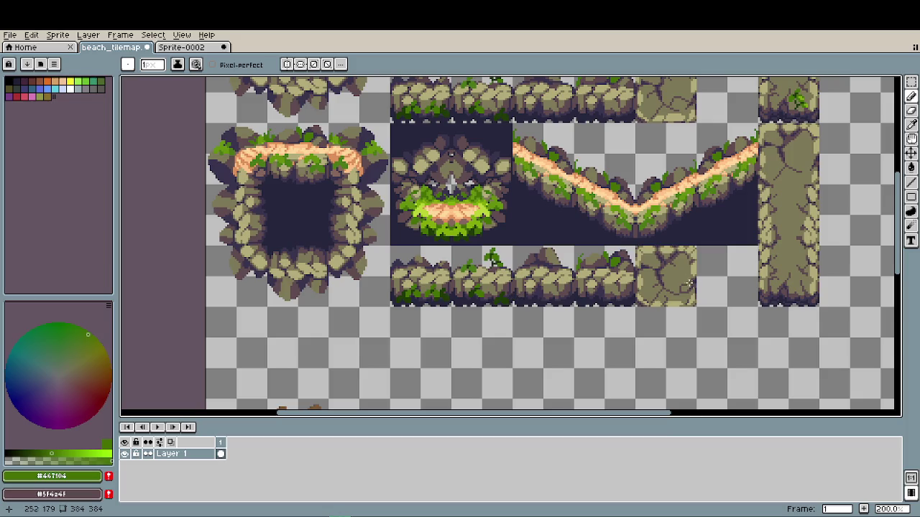
pyautogui.scroll(-1, 680, 286)
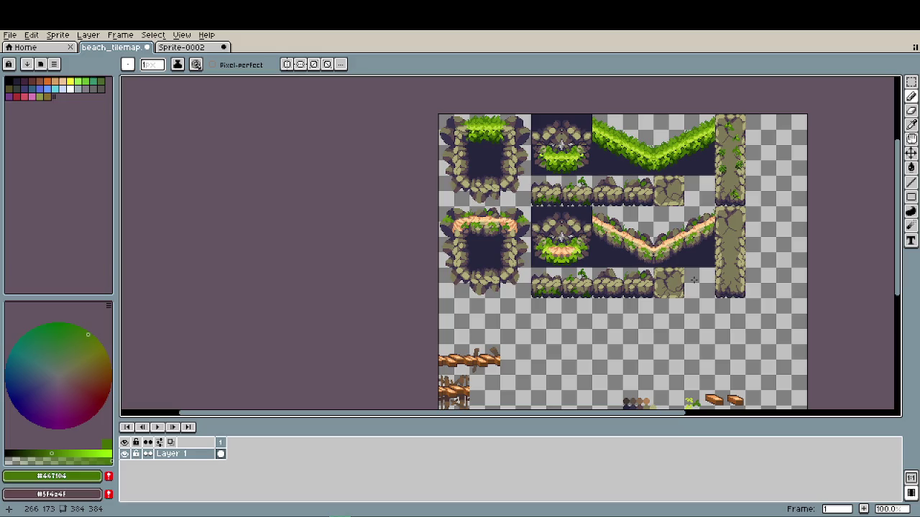
pyautogui.scroll(4, 669, 209)
pyautogui.moveTo(532, 105); pyautogui.dragTo(531, 306)
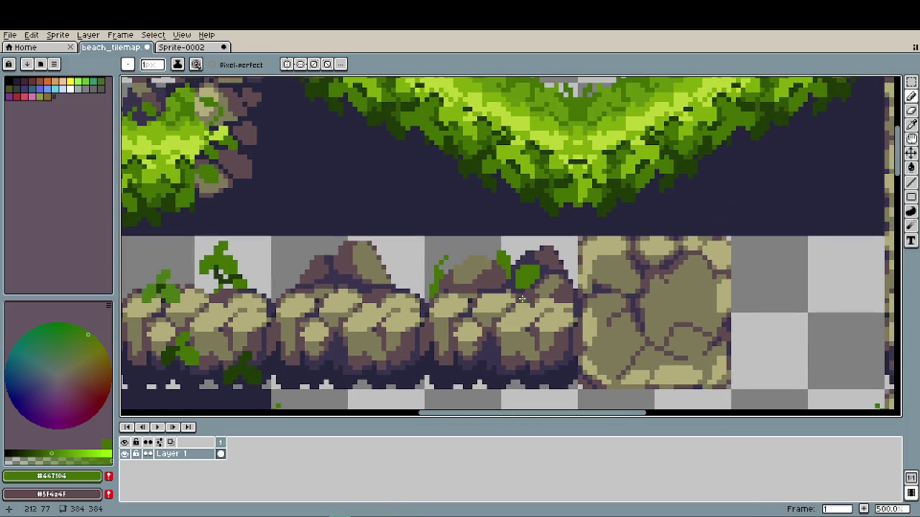
pyautogui.scroll(-3, 674, 320)
pyautogui.moveTo(673, 320)
pyautogui.mouseDown()
pyautogui.moveTo(665, 245)
pyautogui.moveTo(645, 227)
pyautogui.mouseUp()
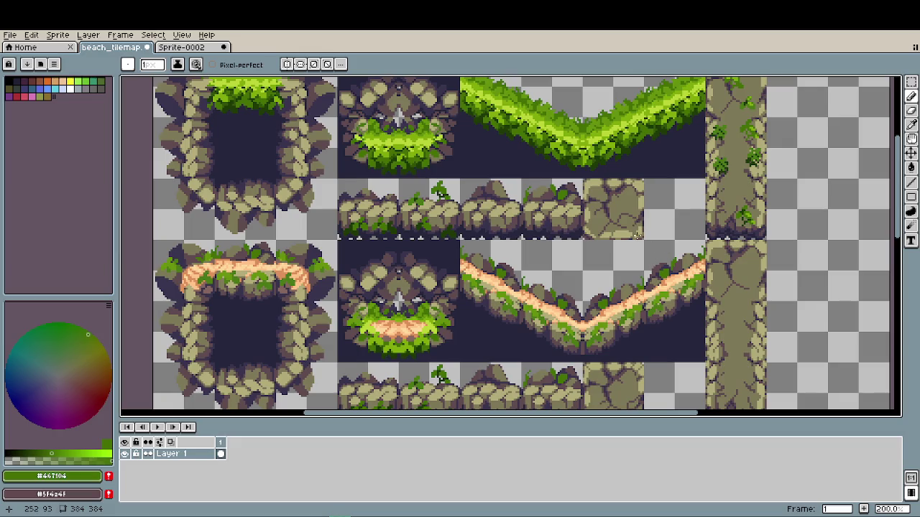
# - Sample the khaki colour of the stone tile
pyautogui.scroll(-1, 659, 272)
pyautogui.scroll(3, 594, 209)
pyautogui.scroll(3, 593, 209)
pyautogui.keyDown('alt'); pyautogui.click(551, 220); pyautogui.keyUp('alt')
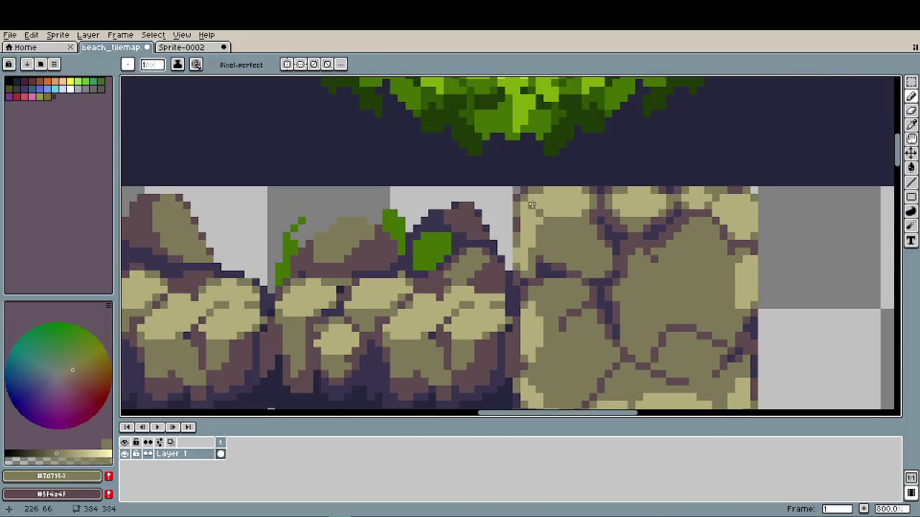
# - Save beach_tilemap.aseprite, then pan to the next row of tiles
pyautogui.scroll(-2, 565, 281)
pyautogui.scroll(-2, 565, 282)
pyautogui.scroll(4, 632, 251)
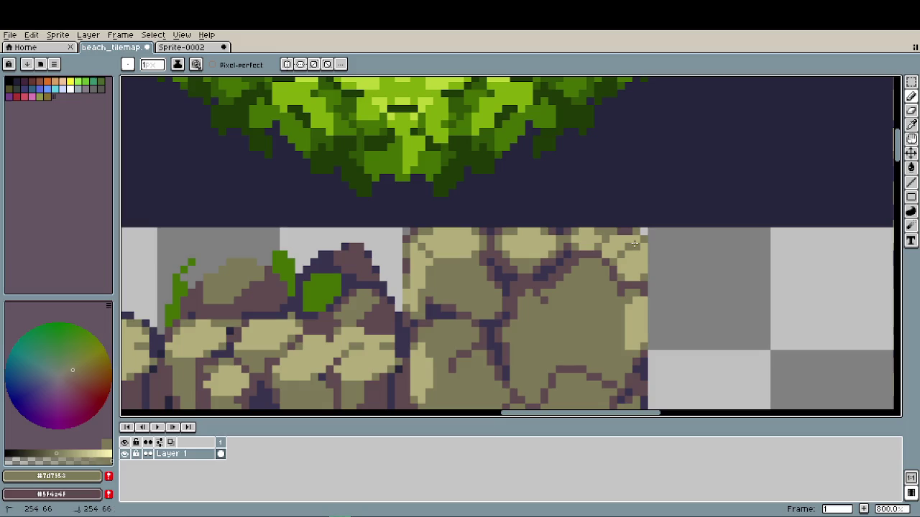
pyautogui.scroll(-2, 712, 391)
pyautogui.scroll(-3, 690, 359)
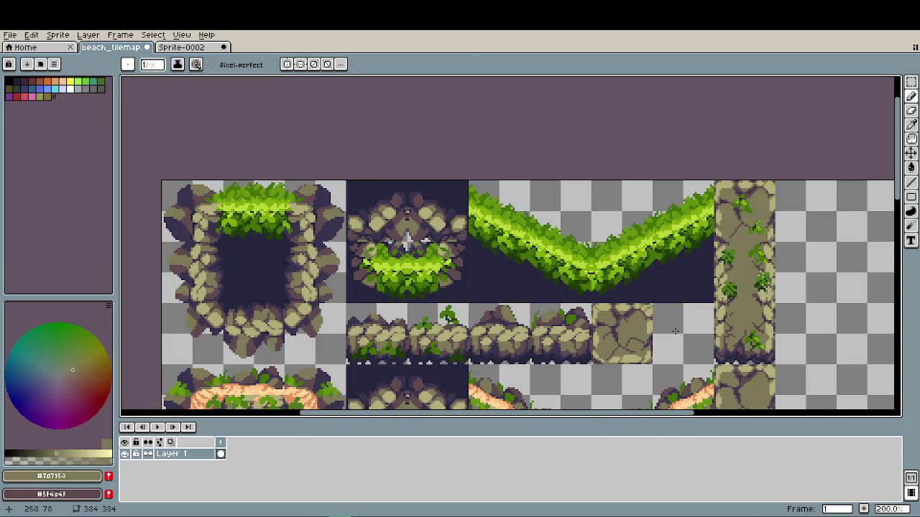
pyautogui.hotkey('ctrl', 's')
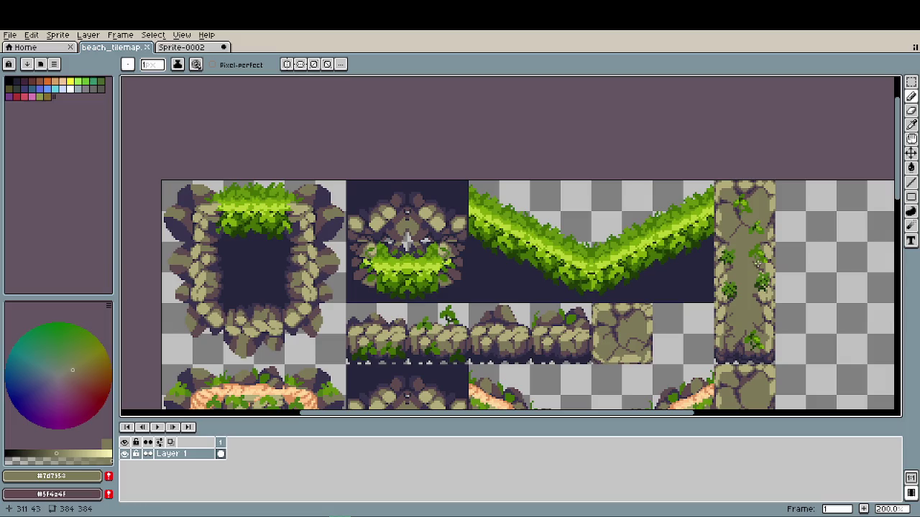
pyautogui.moveTo(674, 332)
pyautogui.mouseDown()
pyautogui.moveTo(672, 242)
pyautogui.moveTo(621, 161)
pyautogui.mouseUp()
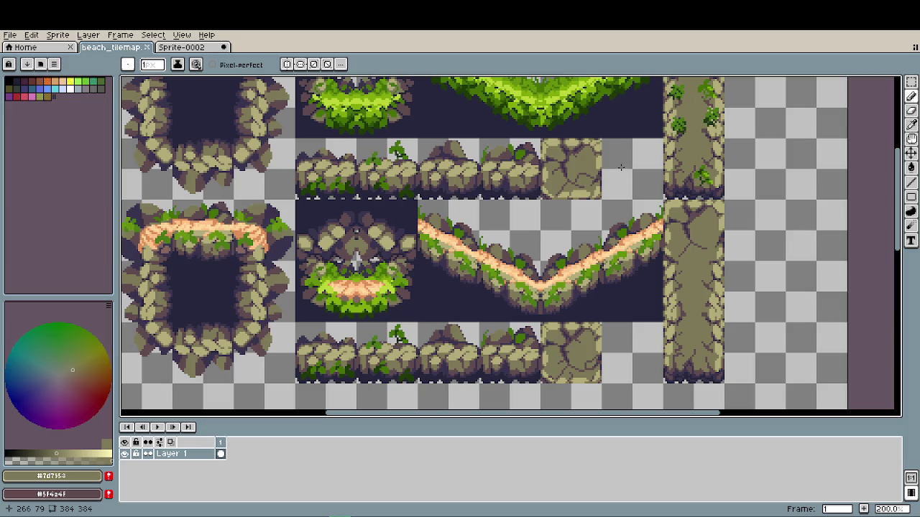
pyautogui.scroll(-1, 621, 161)
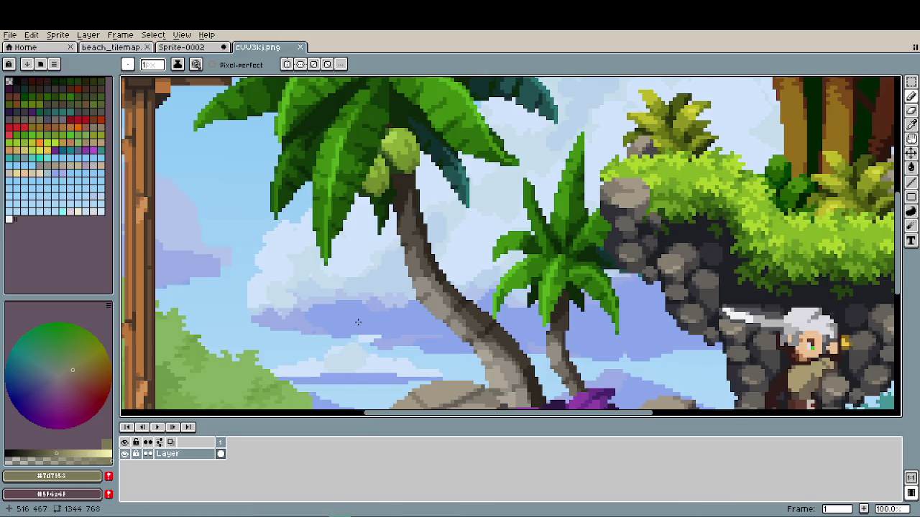
# - Zoom around the CVV3kj.png beach reference and move it higher in view
pyautogui.scroll(-1, 357, 324)
pyautogui.scroll(-1, 358, 324)
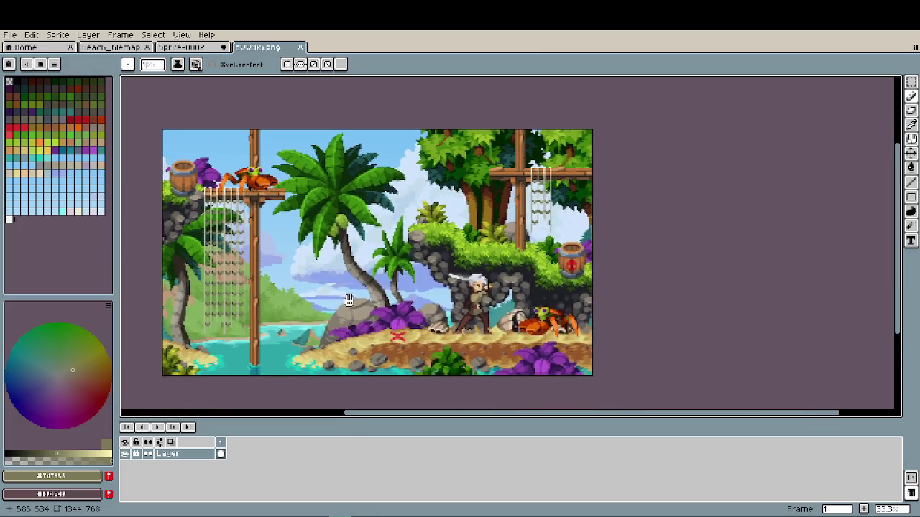
pyautogui.scroll(1, 349, 297)
pyautogui.scroll(1, 452, 346)
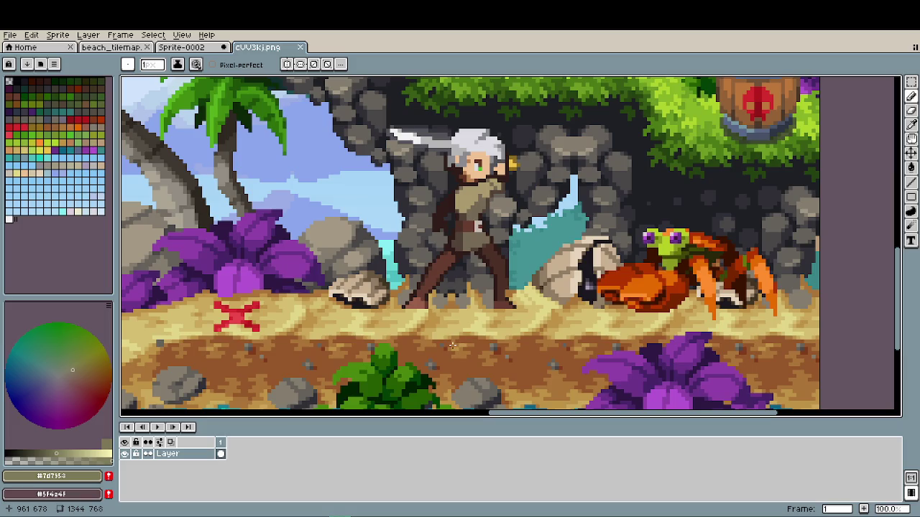
pyautogui.scroll(-1, 452, 346)
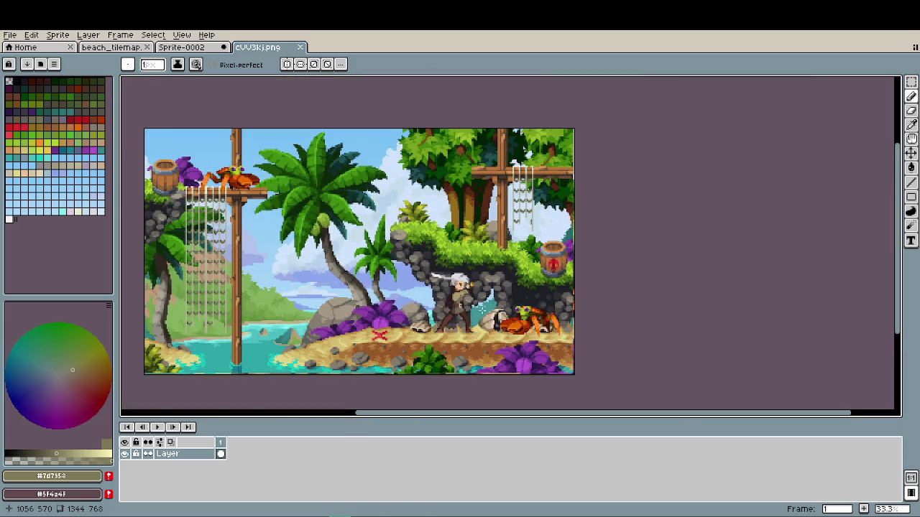
pyautogui.scroll(1, 392, 211)
pyautogui.scroll(-1, 560, 293)
pyautogui.scroll(-1, 532, 263)
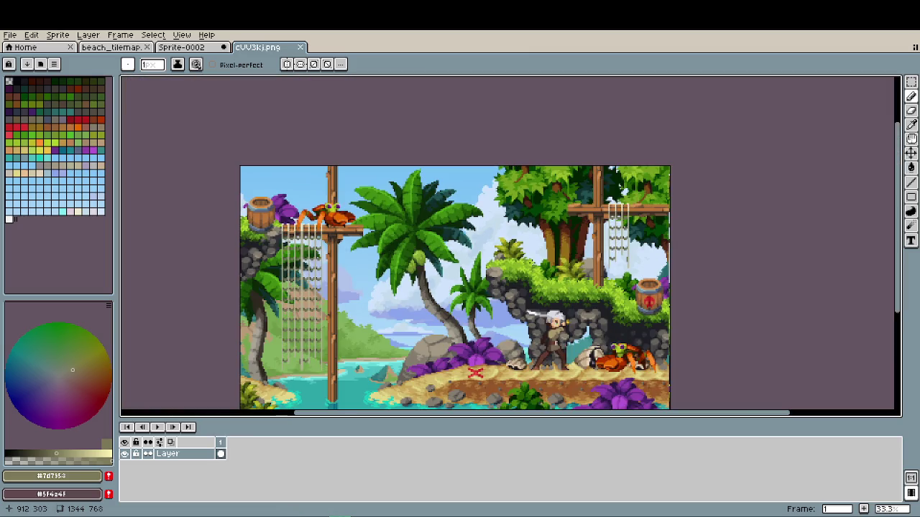
pyautogui.moveTo(479, 304); pyautogui.dragTo(486, 235)
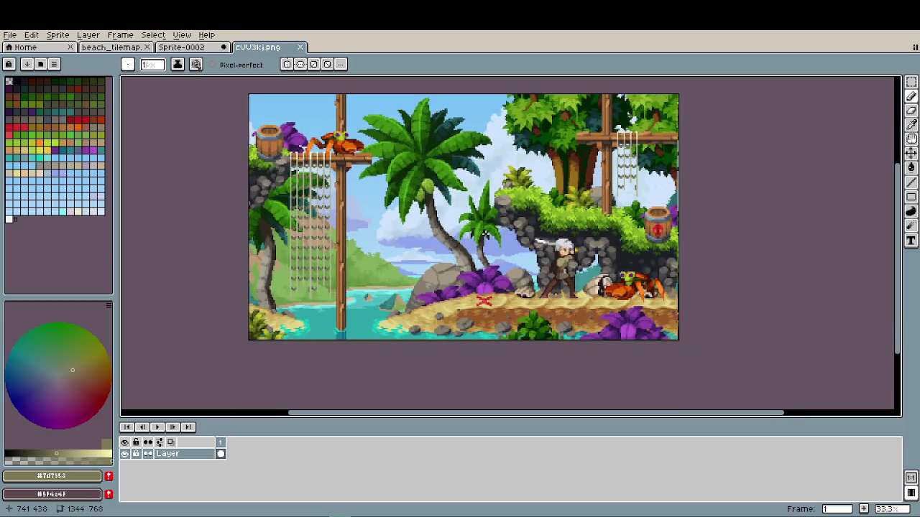
# - Zoom in and out over the sandy path's tan and brown pixel clusters
pyautogui.scroll(3, 474, 281)
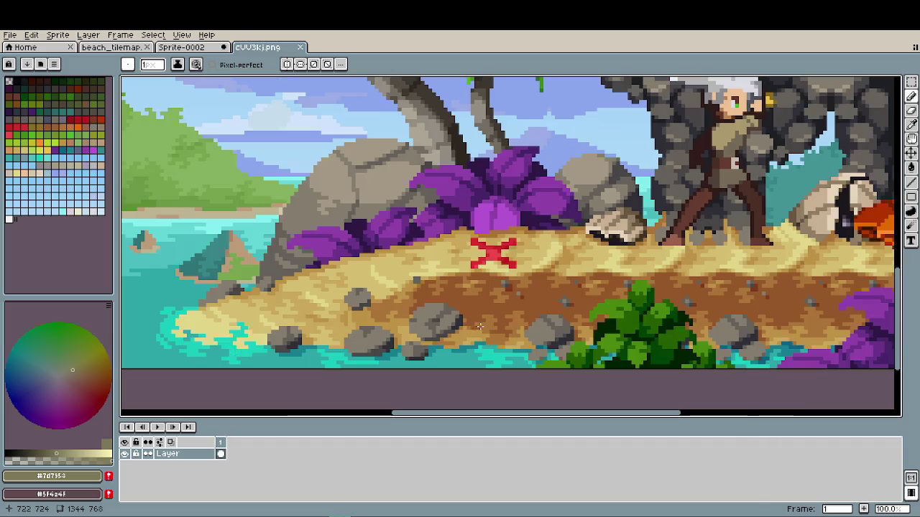
pyautogui.scroll(4, 424, 325)
pyautogui.scroll(3, 421, 316)
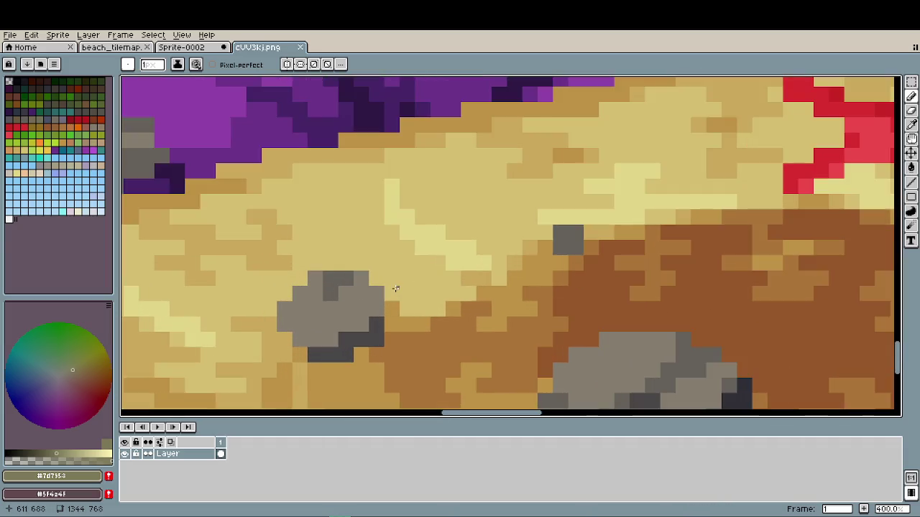
pyautogui.scroll(2, 415, 307)
pyautogui.scroll(3, 414, 308)
pyautogui.scroll(-3, 416, 310)
pyautogui.scroll(-8, 416, 310)
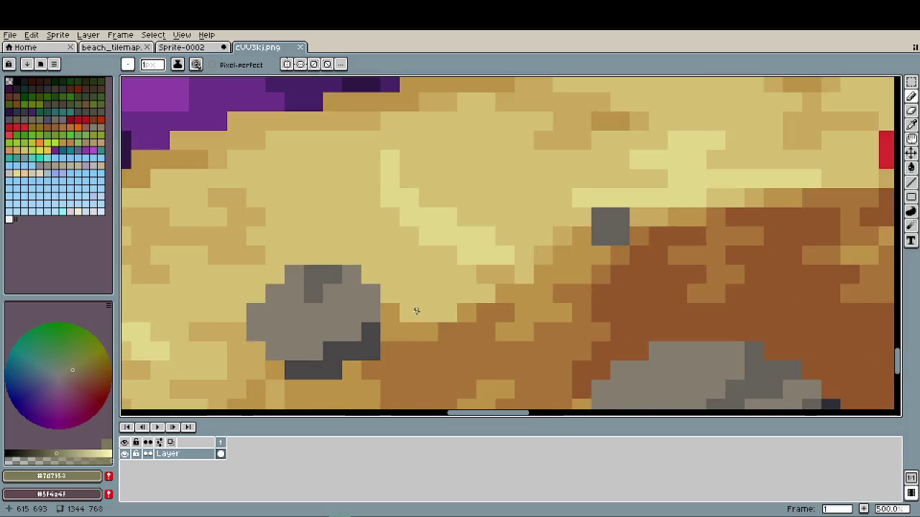
pyautogui.scroll(-4, 415, 314)
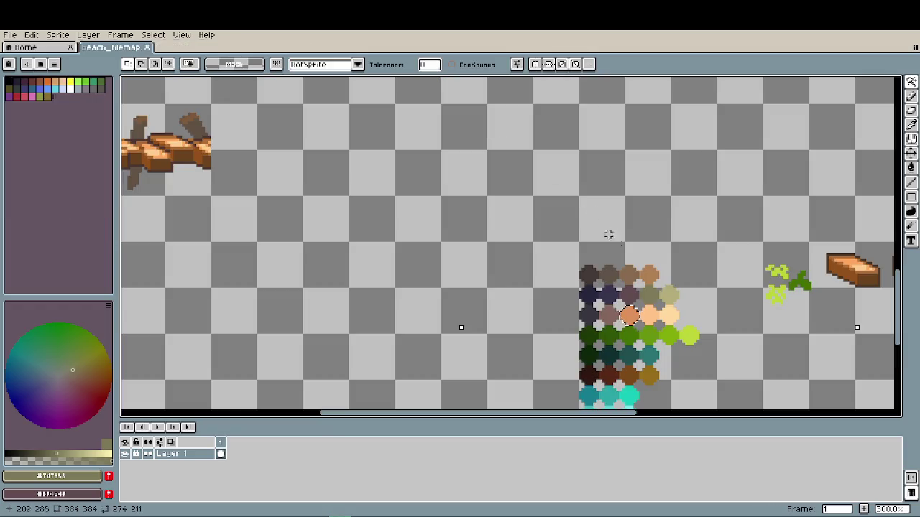
# - Select the row of dark-to-peach colour swatches with the Rectangular Marquee
pyautogui.press('m')
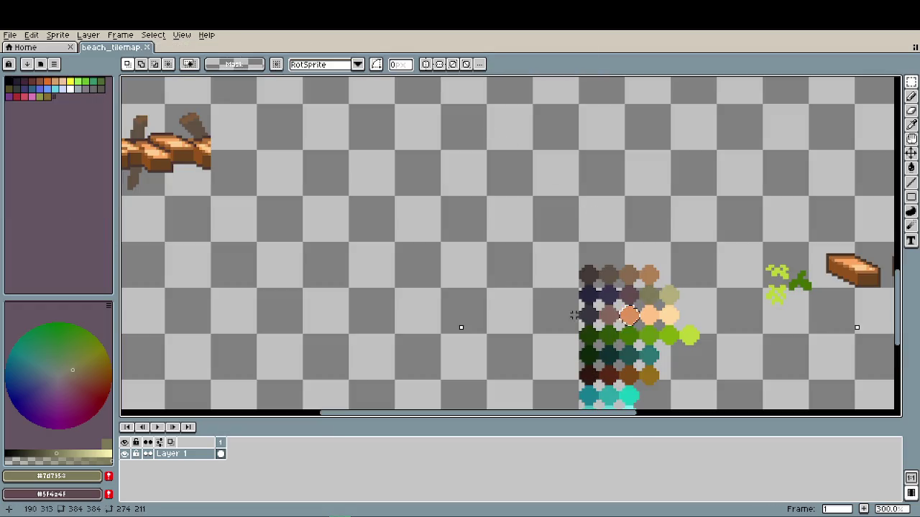
pyautogui.scroll(2, 582, 314)
pyautogui.scroll(2, 583, 314)
pyautogui.moveTo(575, 289)
pyautogui.mouseDown()
pyautogui.moveTo(786, 308)
pyautogui.moveTo(852, 340)
pyautogui.mouseUp()
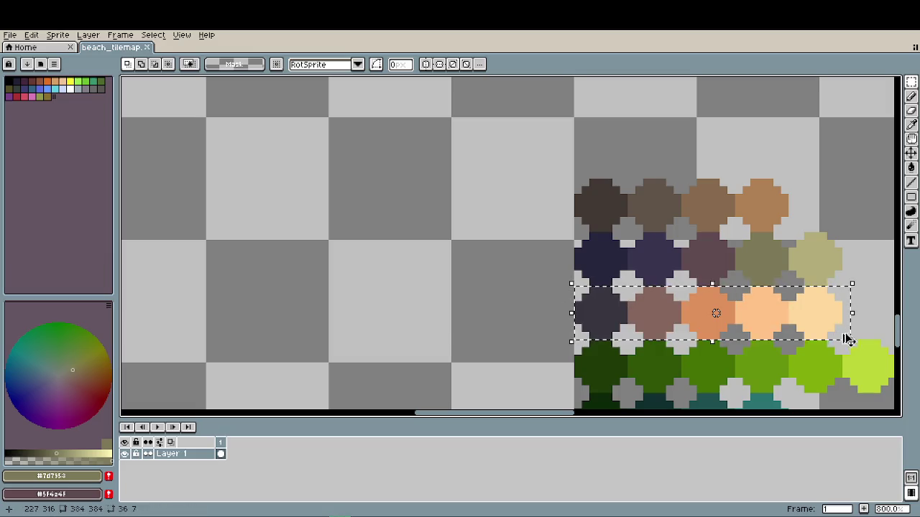
pyautogui.scroll(-1, 366, 199)
pyautogui.scroll(-1, 468, 290)
pyautogui.scroll(-1, 240, 195)
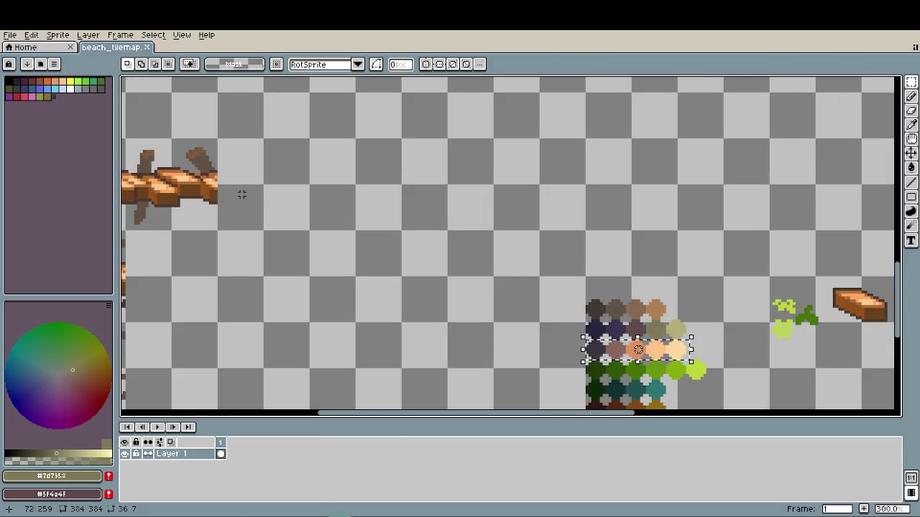
pyautogui.scroll(1, 455, 312)
# - Paste the swatch copy beside the branch tiles, commit it, and save the tileset
pyautogui.hotkey('ctrl', 'v')
pyautogui.moveTo(838, 252)
pyautogui.mouseDown()
pyautogui.moveTo(596, 266)
pyautogui.moveTo(513, 302)
pyautogui.moveTo(515, 314)
pyautogui.mouseUp()
pyautogui.click(613, 347)
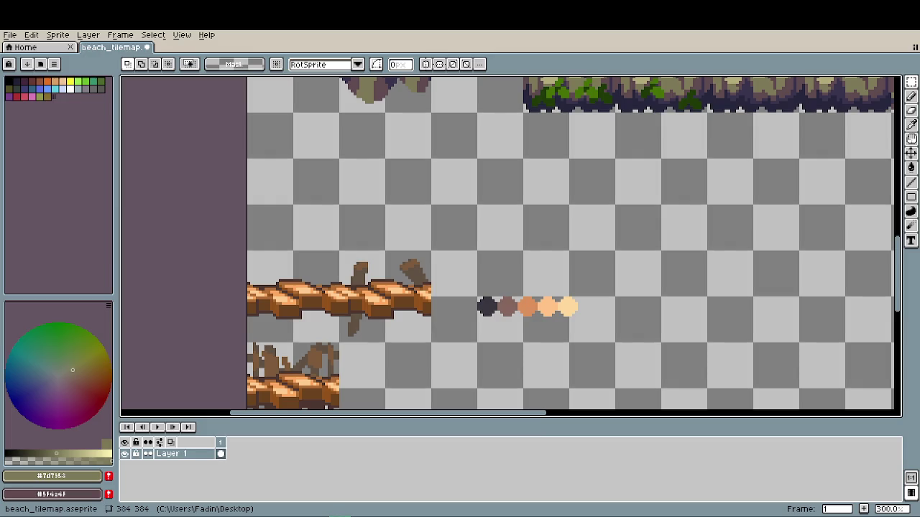
pyautogui.hotkey('ctrl', 's')
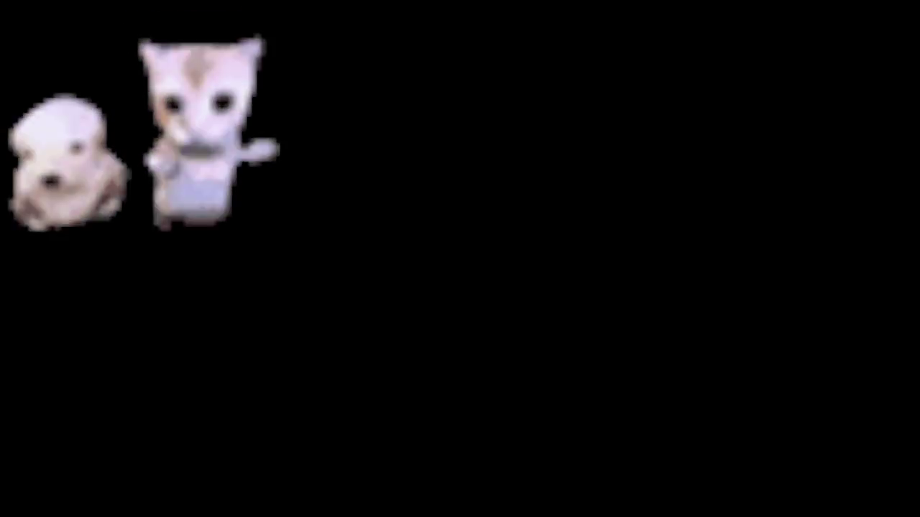
# - Zoom out and pan to bring more of the beach tileset into view
pyautogui.scroll(-1, 409, 372)
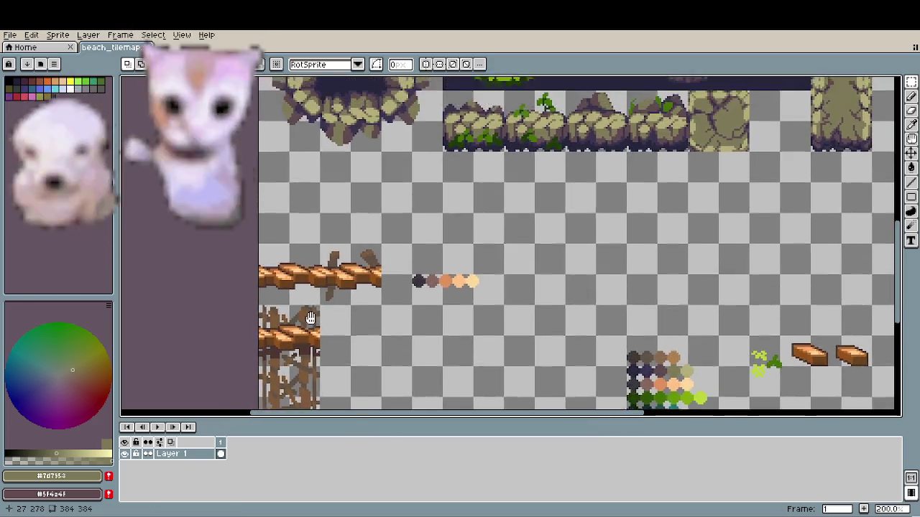
pyautogui.moveTo(457, 325); pyautogui.dragTo(428, 375)
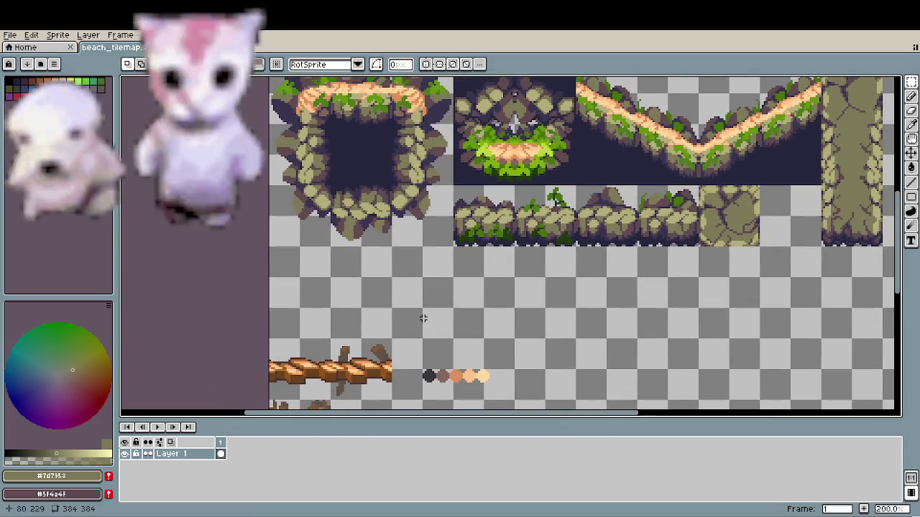
pyautogui.scroll(-1, 431, 324)
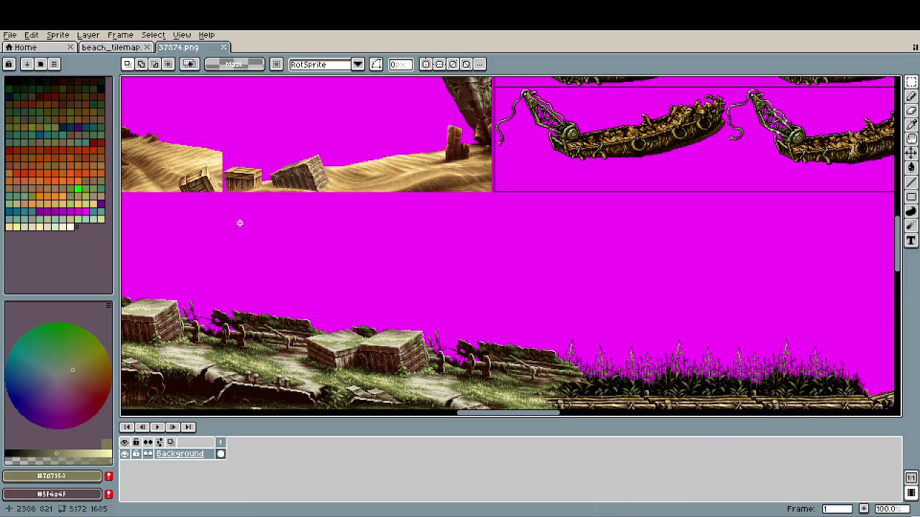
# - Pan across the 37874.png sheet to the palm-tree beach background
pyautogui.scroll(2, 503, 273)
pyautogui.scroll(-1, 307, 303)
pyautogui.moveTo(308, 303); pyautogui.dragTo(892, 282)
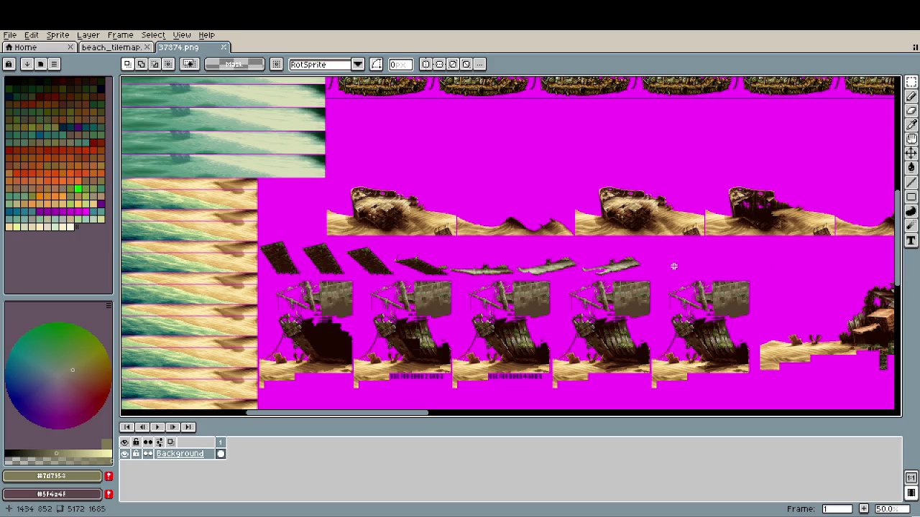
pyautogui.moveTo(397, 359)
pyautogui.mouseDown()
pyautogui.moveTo(578, 336)
pyautogui.moveTo(568, 487)
pyautogui.mouseUp()
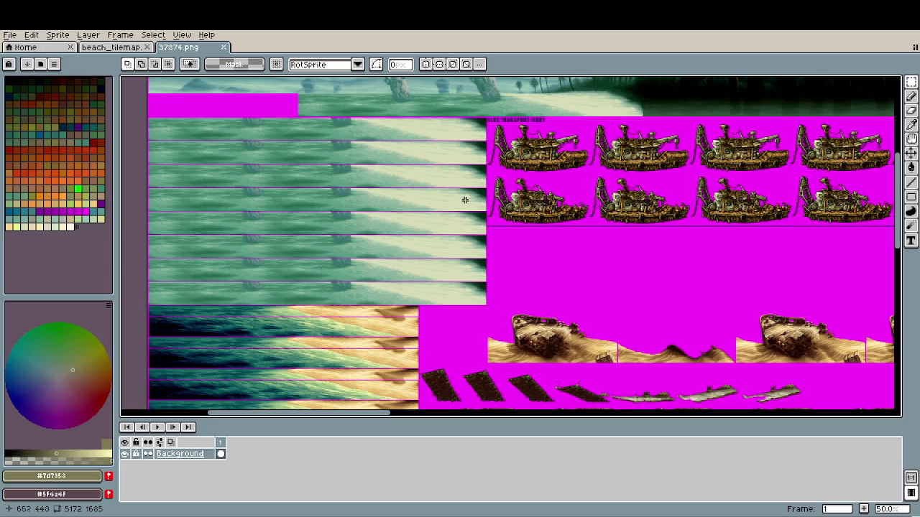
pyautogui.moveTo(463, 201); pyautogui.dragTo(493, 343)
pyautogui.scroll(1, 460, 193)
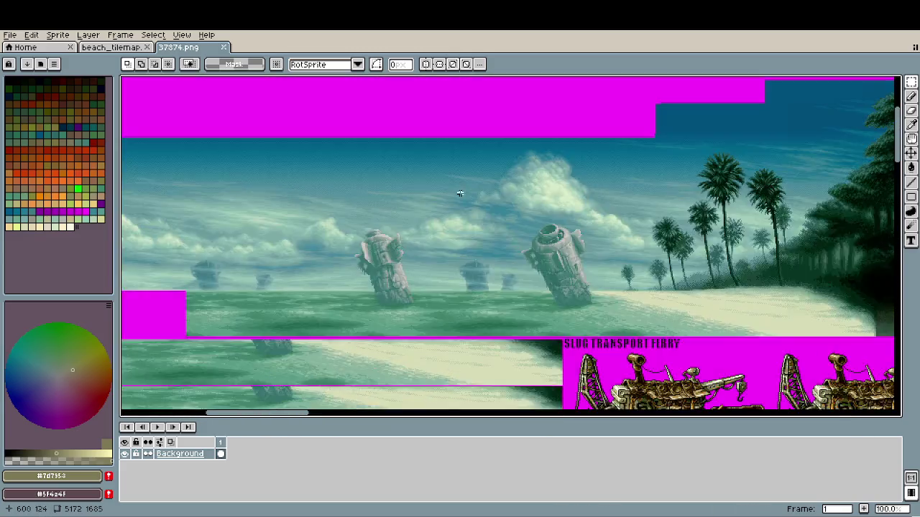
pyautogui.scroll(1, 460, 193)
pyautogui.moveTo(479, 312)
pyautogui.mouseDown()
pyautogui.moveTo(503, 285)
pyautogui.moveTo(460, 230)
pyautogui.moveTo(439, 222)
pyautogui.mouseUp()
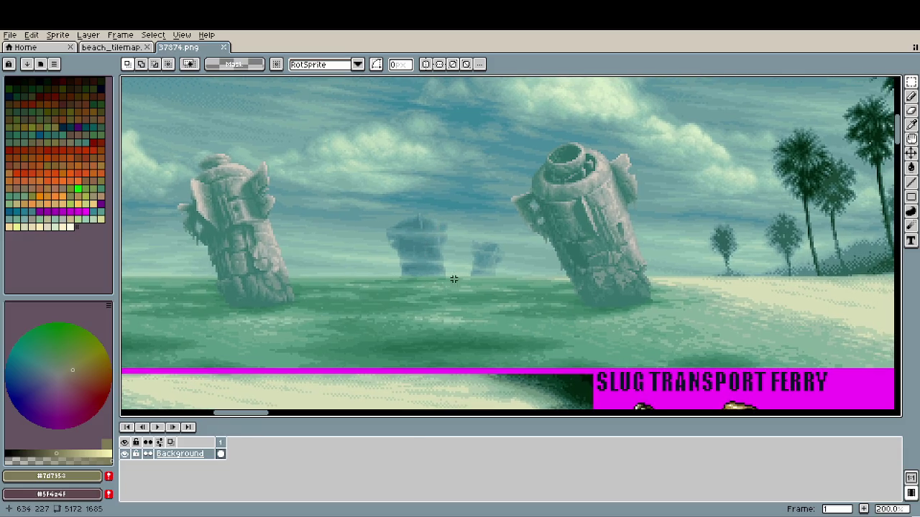
pyautogui.moveTo(541, 276)
pyautogui.mouseDown()
pyautogui.moveTo(373, 289)
pyautogui.moveTo(232, 281)
pyautogui.moveTo(126, 296)
pyautogui.moveTo(152, 298)
pyautogui.mouseUp()
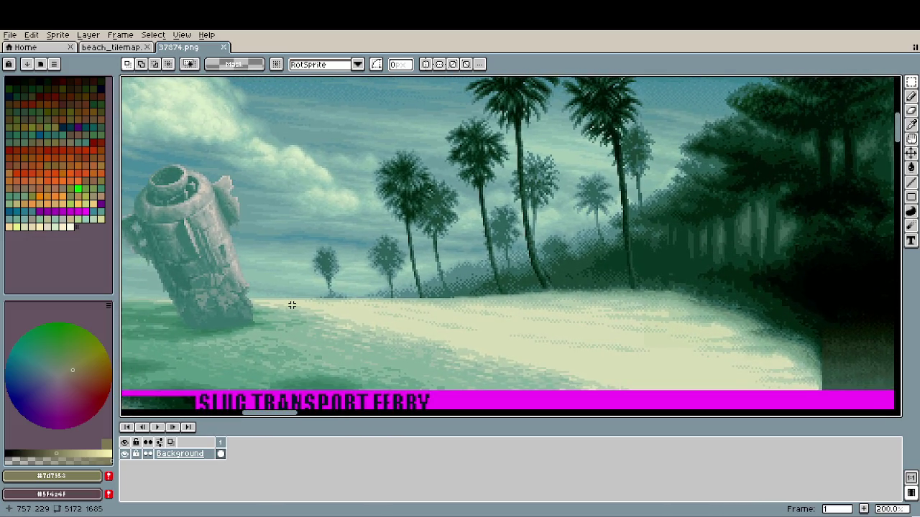
# - Zoom in and back out, then move over to the jungle part of the scene
pyautogui.scroll(-1, 292, 305)
pyautogui.scroll(2, 441, 263)
pyautogui.scroll(5, 456, 267)
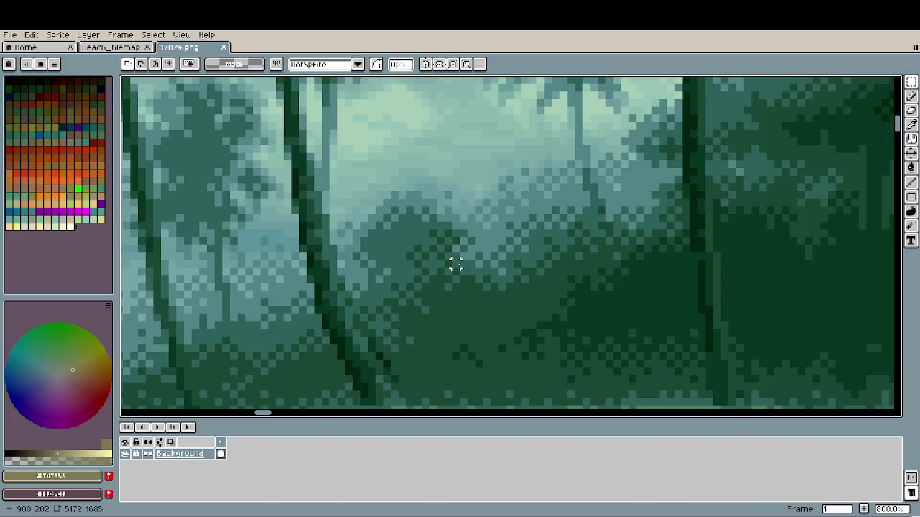
pyautogui.scroll(5, 456, 266)
pyautogui.scroll(3, 459, 264)
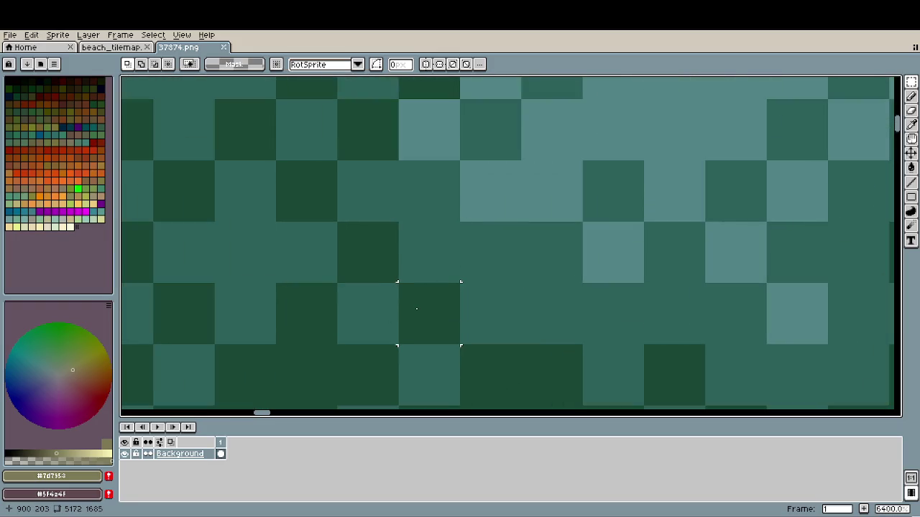
pyautogui.scroll(-6, 416, 309)
pyautogui.scroll(-4, 416, 309)
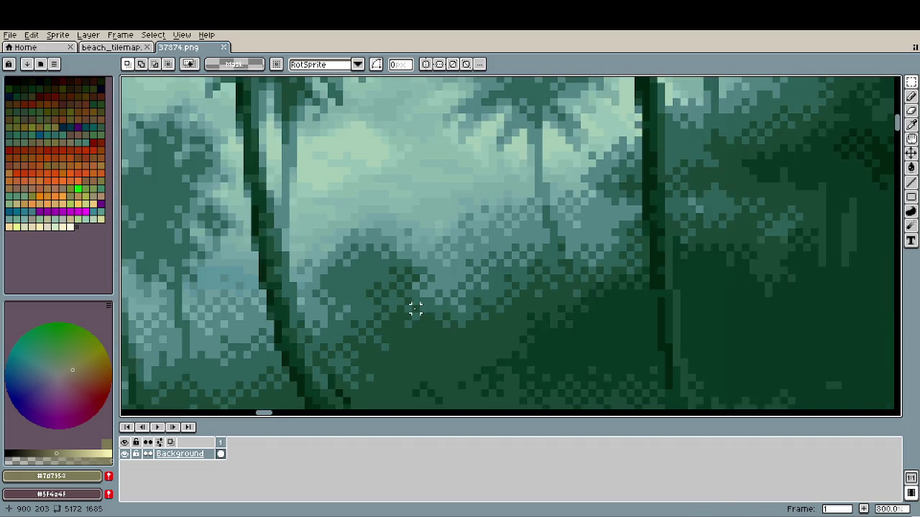
pyautogui.scroll(-4, 415, 309)
pyautogui.scroll(-1, 415, 309)
pyautogui.scroll(-1, 415, 309)
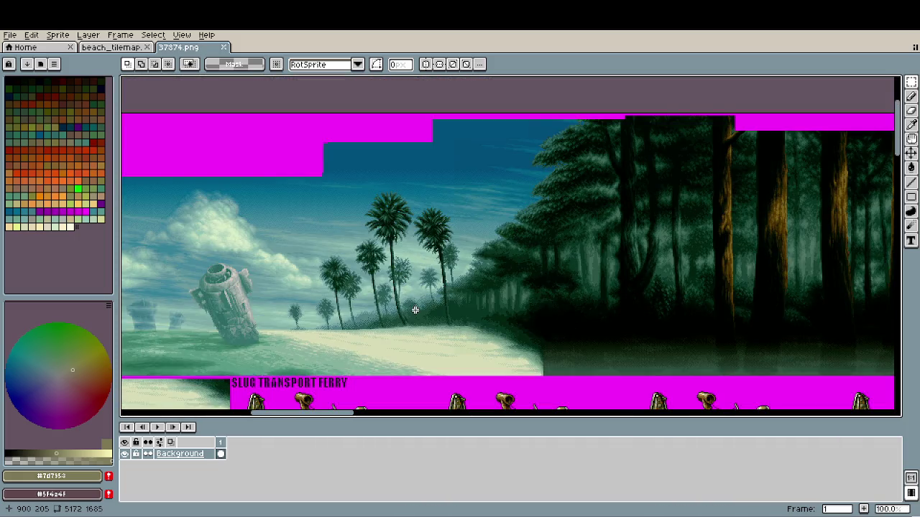
pyautogui.moveTo(571, 349)
pyautogui.mouseDown()
pyautogui.moveTo(551, 332)
pyautogui.moveTo(367, 349)
pyautogui.mouseUp()
pyautogui.moveTo(604, 319)
pyautogui.mouseDown()
pyautogui.moveTo(121, 323)
pyautogui.moveTo(653, 324)
pyautogui.moveTo(43, 308)
pyautogui.mouseUp()
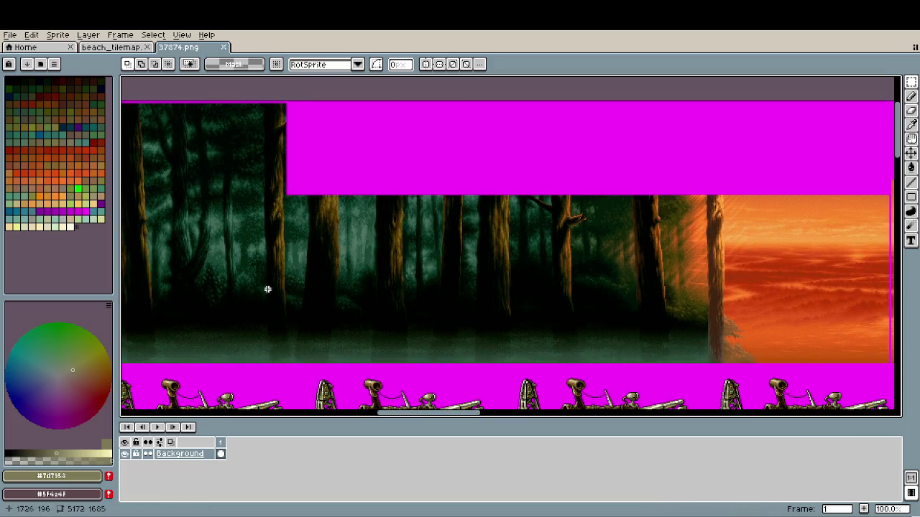
# - Browse the orange desert backdrop, the beach, palms and ferry sprites, and the dark forest backdrop
pyautogui.moveTo(661, 318)
pyautogui.mouseDown()
pyautogui.moveTo(463, 322)
pyautogui.moveTo(120, 304)
pyautogui.moveTo(120, 291)
pyautogui.moveTo(917, 259)
pyautogui.mouseUp()
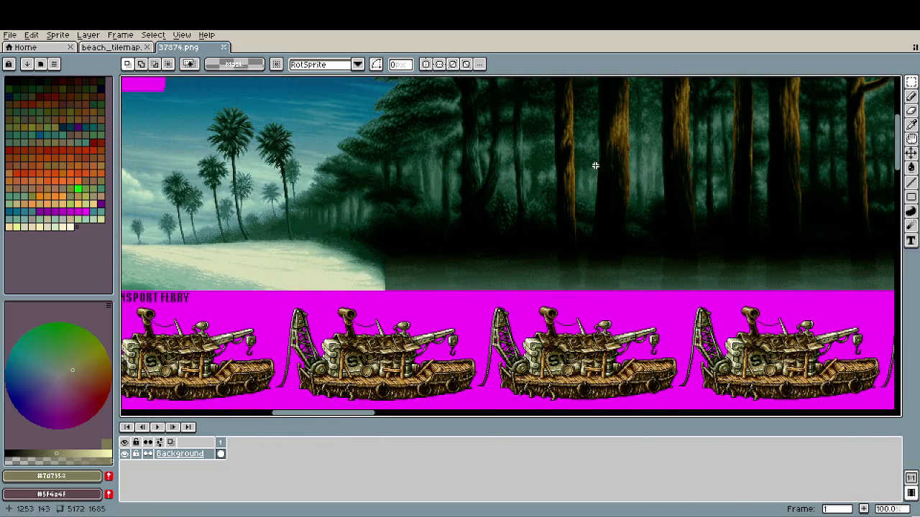
pyautogui.moveTo(345, 244); pyautogui.dragTo(518, 265)
pyautogui.scroll(1, 402, 226)
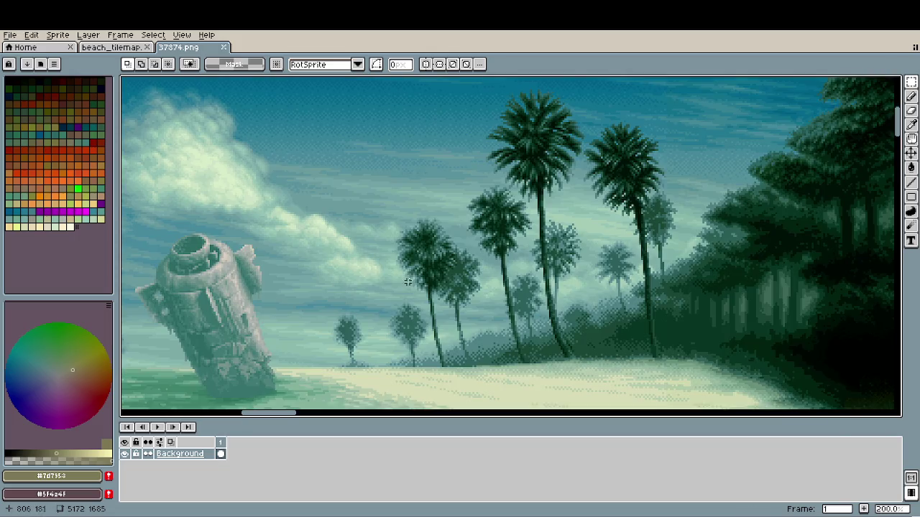
pyautogui.scroll(-1, 402, 226)
pyautogui.hscroll(-3, 402, 226)
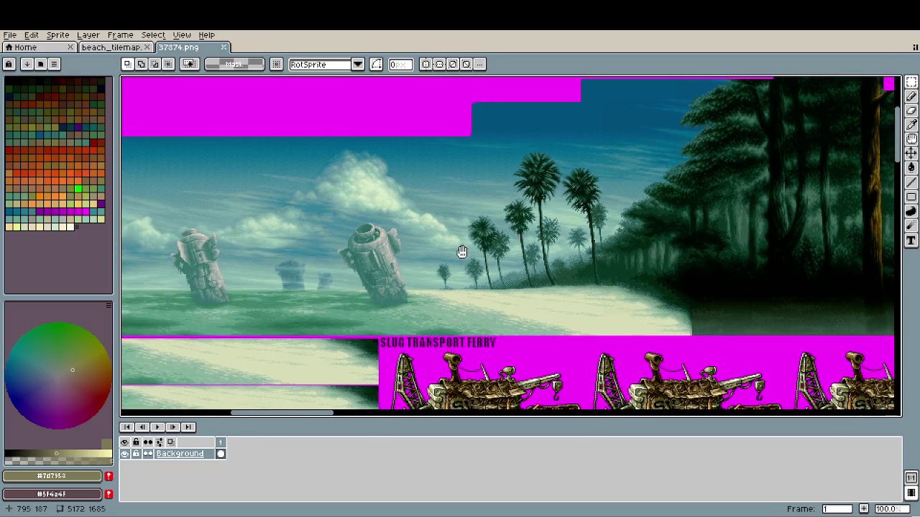
pyautogui.moveTo(678, 293); pyautogui.dragTo(293, 294)
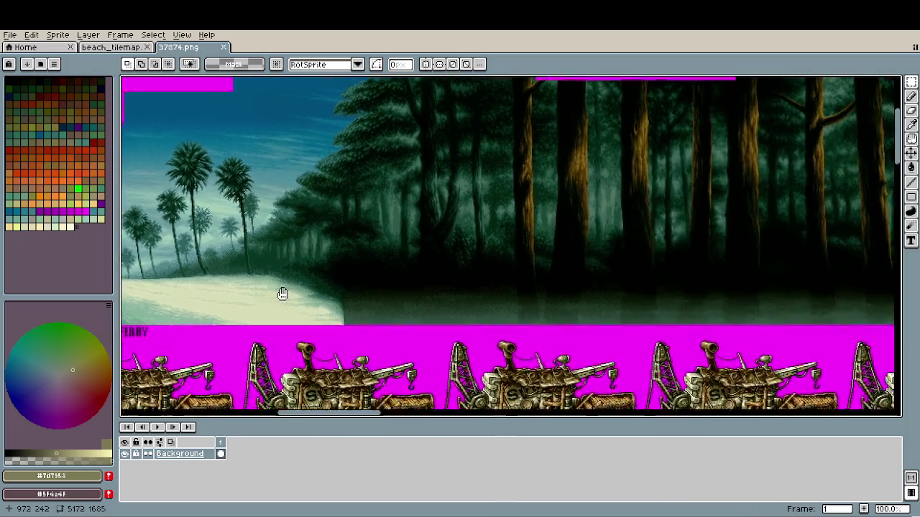
pyautogui.moveTo(524, 261); pyautogui.dragTo(358, 271)
# - Continue along the sheet past the sunset sky and tank sprites to the beach and forest background
pyautogui.scroll(1, 527, 254)
pyautogui.moveTo(705, 278); pyautogui.dragTo(119, 256)
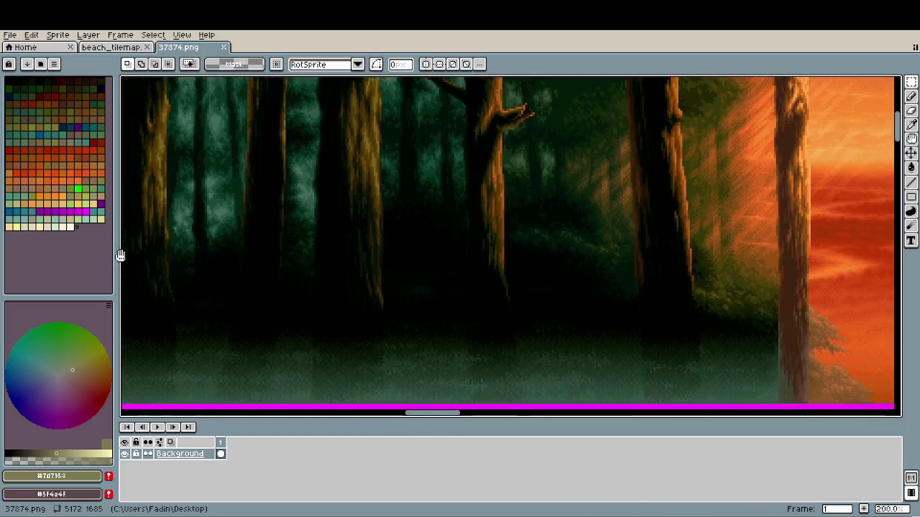
pyautogui.scroll(-1, 694, 293)
pyautogui.moveTo(716, 278)
pyautogui.mouseDown()
pyautogui.moveTo(254, 278)
pyautogui.moveTo(286, 274)
pyautogui.mouseUp()
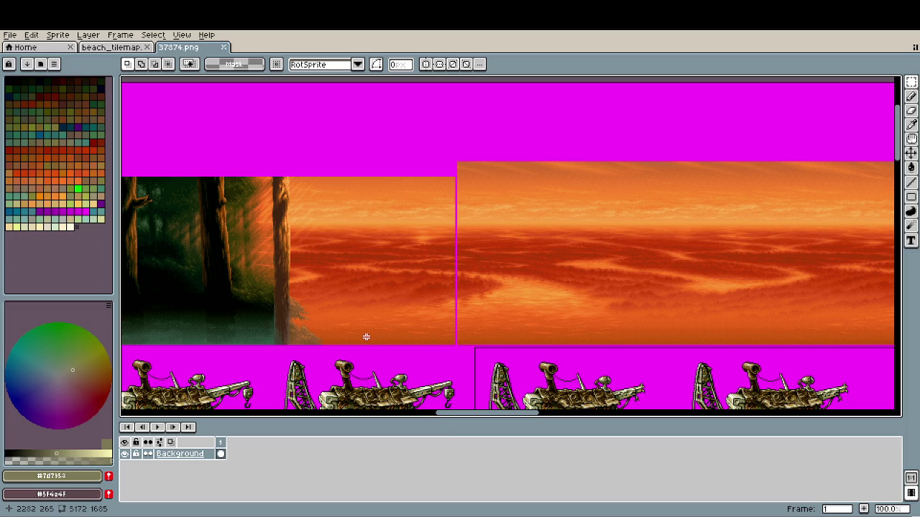
pyautogui.scroll(1, 367, 337)
pyautogui.scroll(-1, 470, 318)
pyautogui.moveTo(655, 286)
pyautogui.mouseDown()
pyautogui.moveTo(304, 308)
pyautogui.moveTo(318, 309)
pyautogui.mouseUp()
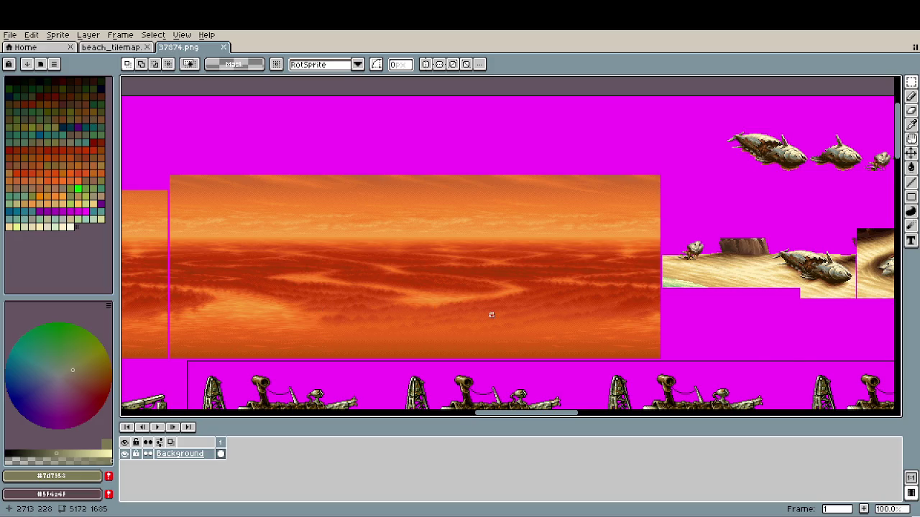
pyautogui.scroll(-1, 491, 315)
pyautogui.moveTo(308, 322); pyautogui.dragTo(893, 242)
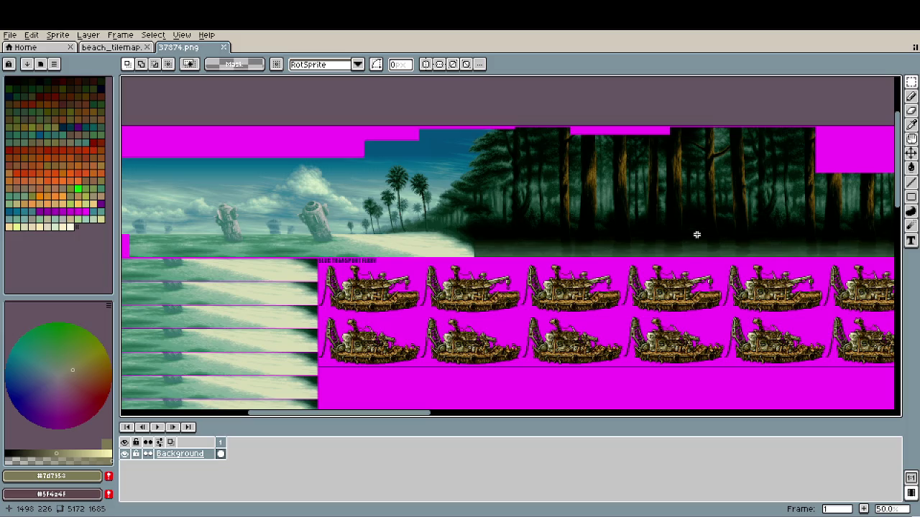
# - Reveal the lower rows and zoom in on the sand and shipwreck sprites
pyautogui.scroll(-1, 709, 251)
pyautogui.moveTo(709, 251)
pyautogui.mouseDown()
pyautogui.moveTo(710, 140)
pyautogui.moveTo(704, 150)
pyautogui.mouseUp()
pyautogui.scroll(1, 431, 273)
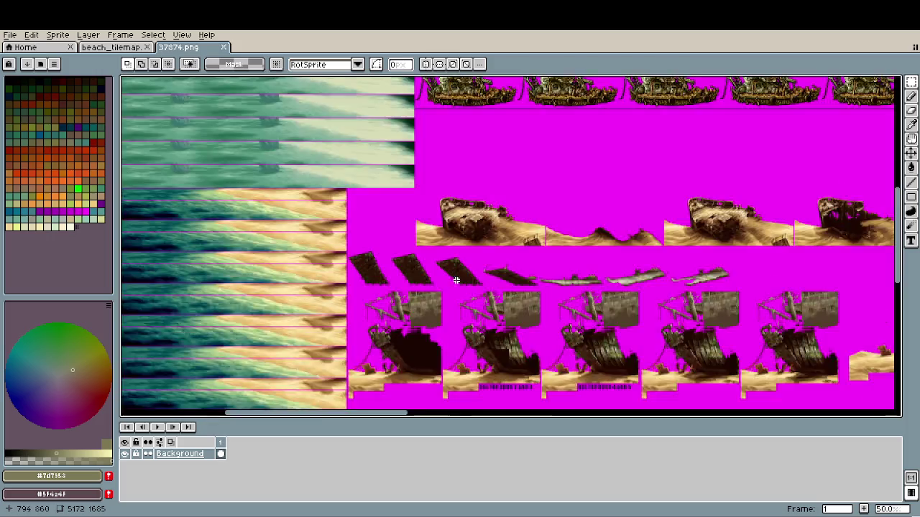
pyautogui.scroll(2, 409, 276)
pyautogui.moveTo(544, 130)
pyautogui.mouseDown()
pyautogui.moveTo(516, 279)
pyautogui.moveTo(406, 327)
pyautogui.mouseUp()
pyautogui.moveTo(668, 311)
pyautogui.mouseDown()
pyautogui.moveTo(468, 291)
pyautogui.moveTo(427, 300)
pyautogui.moveTo(401, 287)
pyautogui.mouseUp()
pyautogui.moveTo(745, 302)
pyautogui.mouseDown()
pyautogui.moveTo(416, 277)
pyautogui.moveTo(271, 300)
pyautogui.mouseUp()
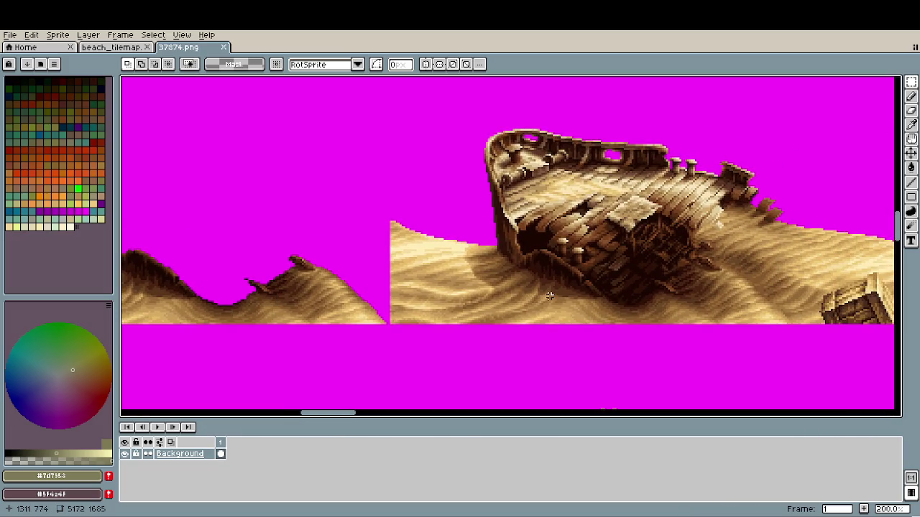
# - Move to the second shipwreck copy and briefly select, then deselect, a sand patch beside it
pyautogui.moveTo(714, 286)
pyautogui.mouseDown()
pyautogui.moveTo(585, 294)
pyautogui.moveTo(369, 281)
pyautogui.mouseUp()
pyautogui.moveTo(405, 205); pyautogui.dragTo(496, 249)
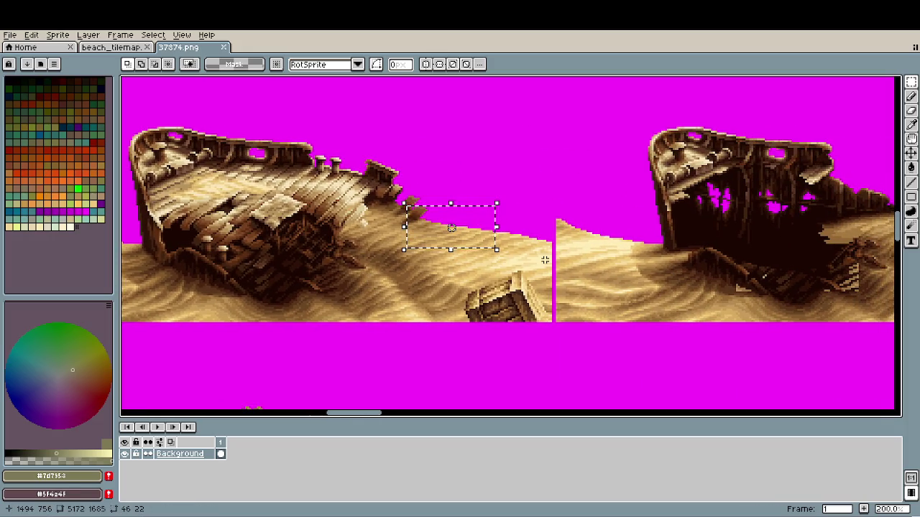
pyautogui.click(487, 256)
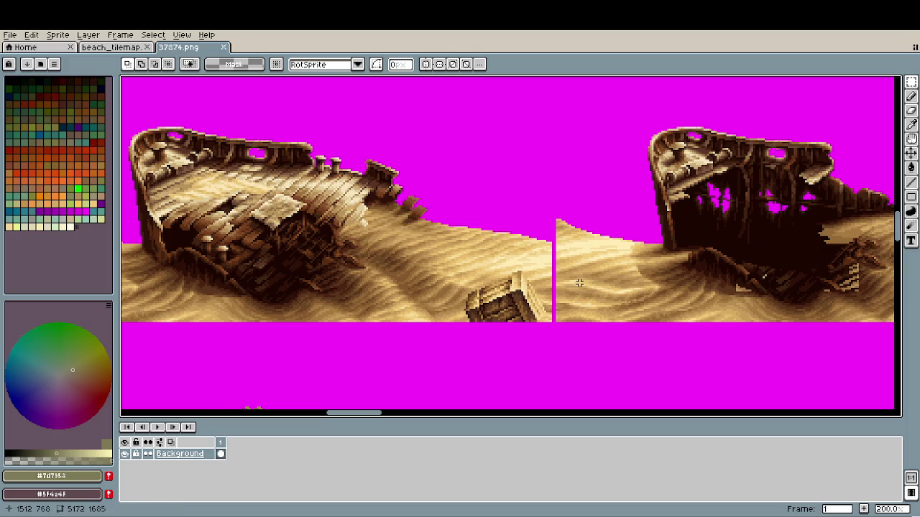
pyautogui.scroll(3, 465, 251)
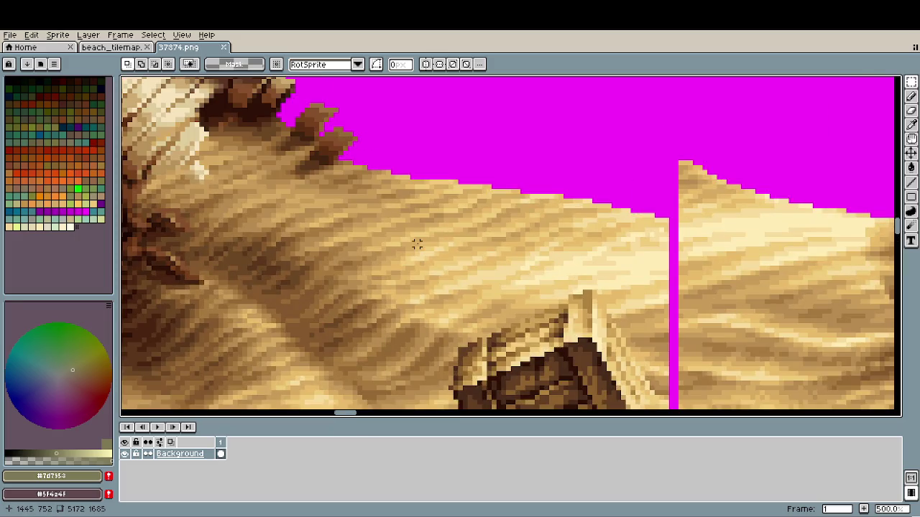
pyautogui.scroll(-2, 417, 244)
pyautogui.scroll(-1, 416, 243)
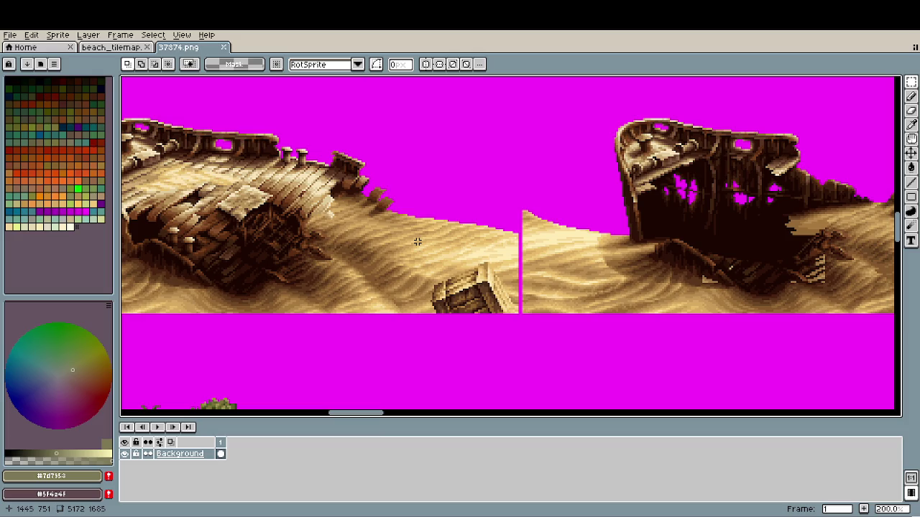
# - Zoom in and out repeatedly to study the shipwreck sprites
pyautogui.scroll(-1, 417, 241)
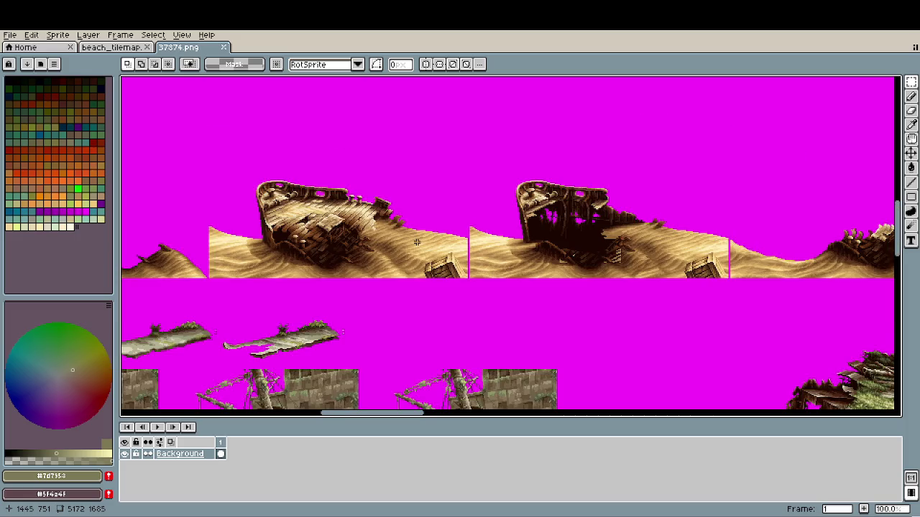
pyautogui.scroll(3, 304, 206)
pyautogui.scroll(2, 325, 217)
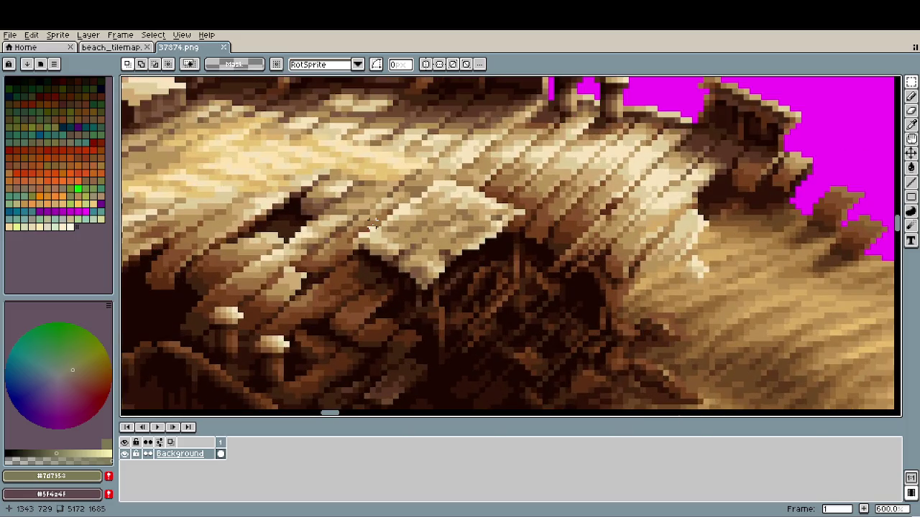
pyautogui.scroll(2, 373, 224)
pyautogui.scroll(1, 378, 230)
pyautogui.scroll(-2, 380, 237)
pyautogui.scroll(1, 383, 245)
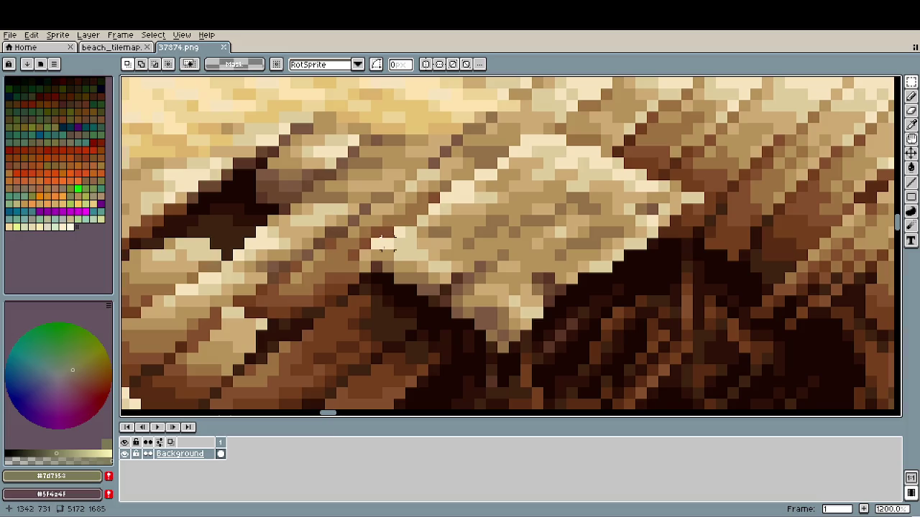
pyautogui.scroll(-3, 467, 268)
pyautogui.scroll(1, 466, 267)
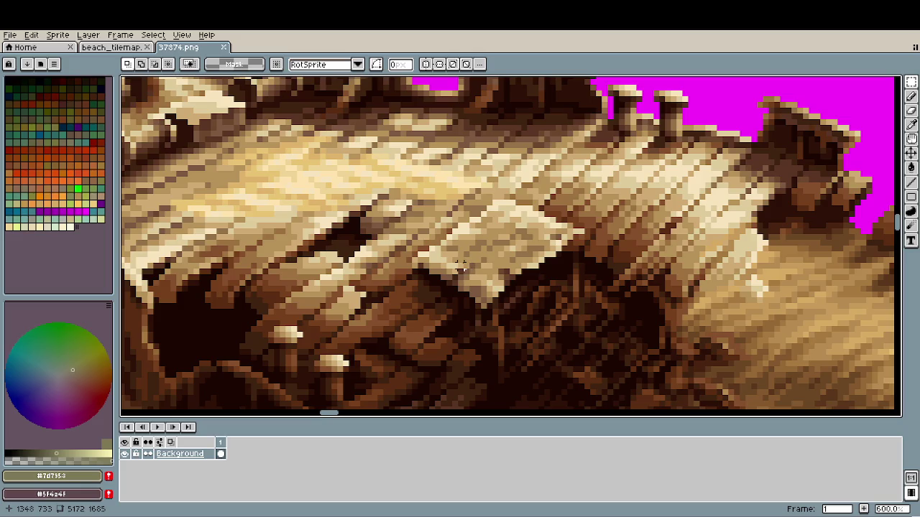
pyautogui.scroll(-2, 466, 267)
pyautogui.scroll(-1, 463, 266)
pyautogui.scroll(-1, 457, 260)
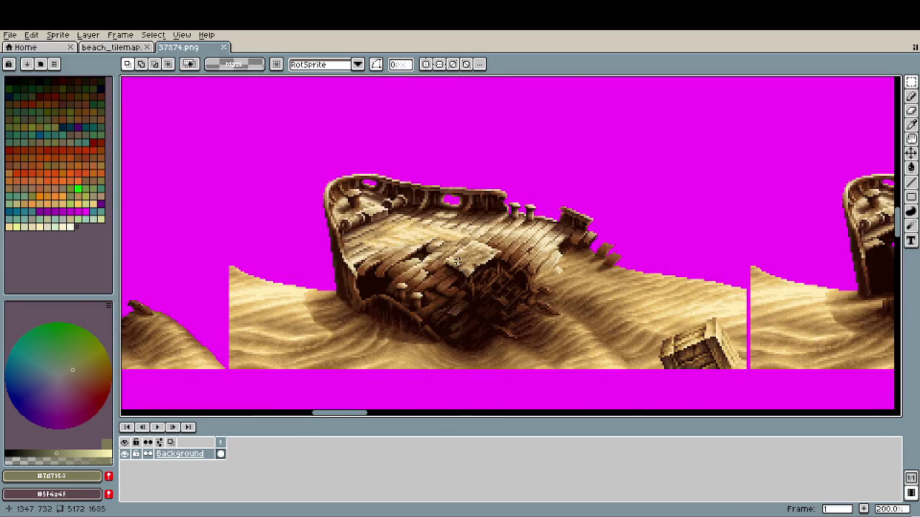
pyautogui.scroll(-1, 457, 260)
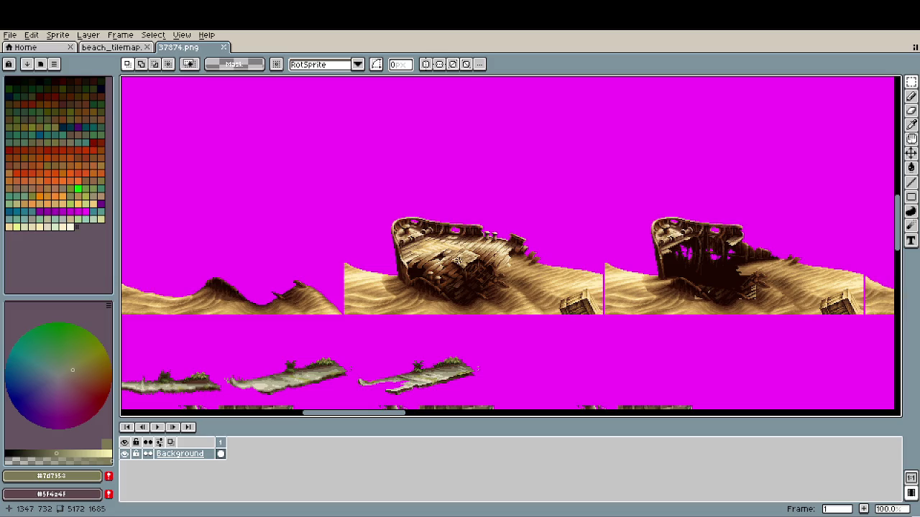
# - Look over the plank sprites below the shipwrecks, then return to the beach_tilemap sheet
pyautogui.moveTo(425, 352); pyautogui.dragTo(470, 265)
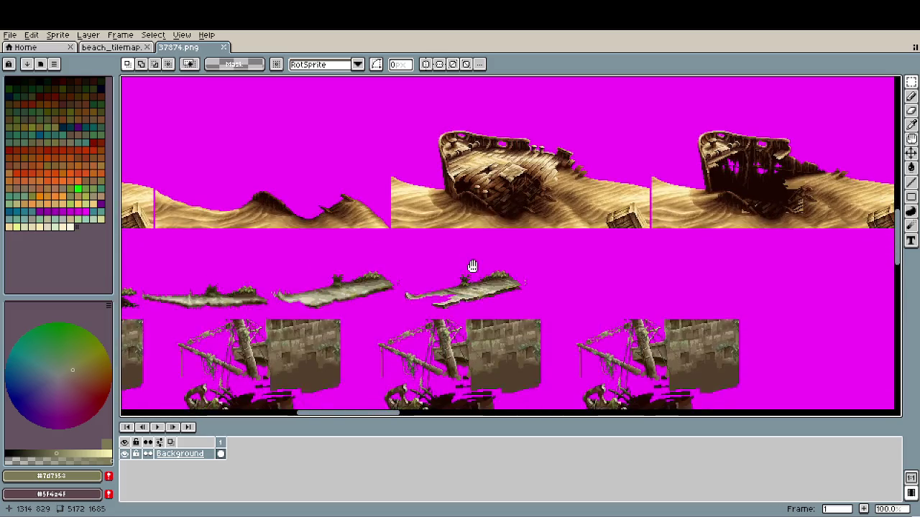
pyautogui.scroll(2, 461, 309)
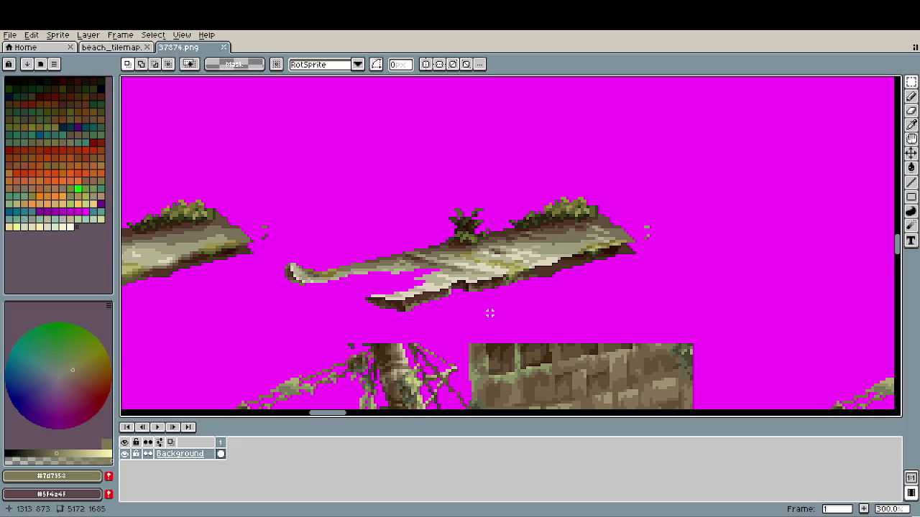
pyautogui.hscroll(-3, 410, 314)
pyautogui.hscroll(-3, 385, 290)
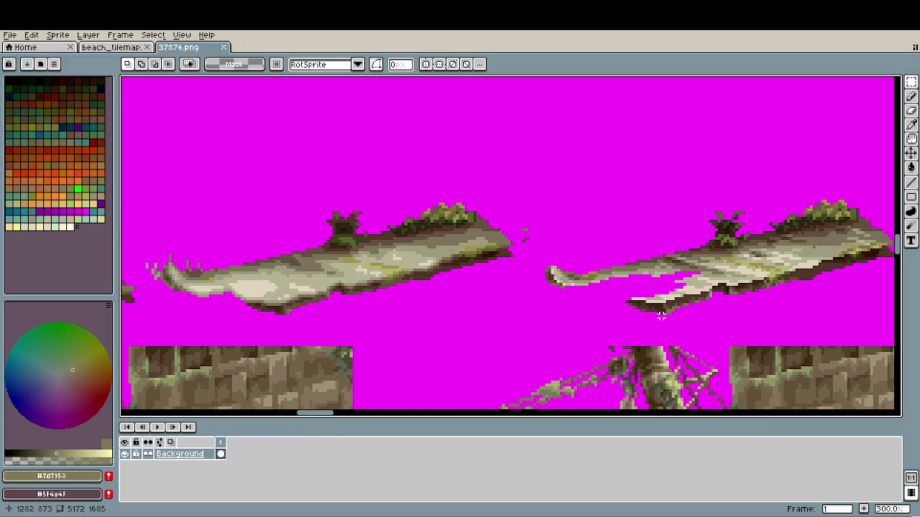
pyautogui.scroll(-1, 661, 315)
pyautogui.hscroll(2, 575, 312)
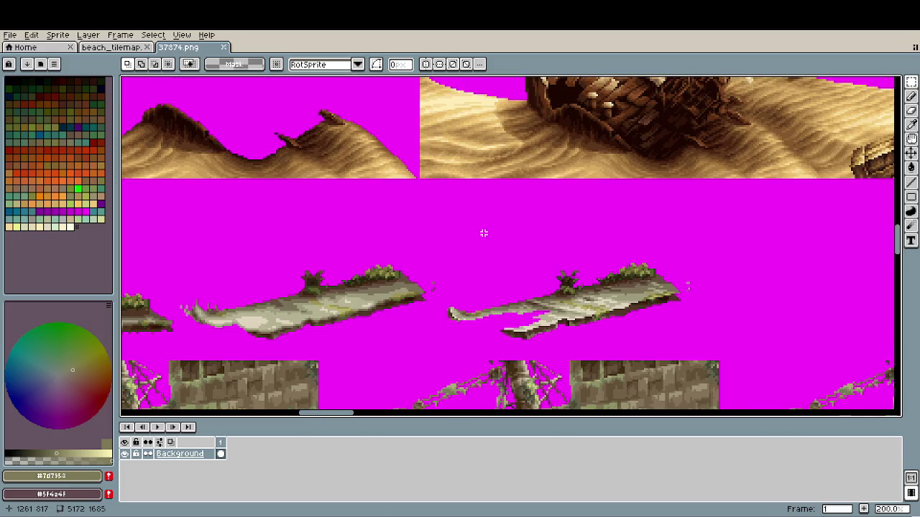
pyautogui.moveTo(483, 233); pyautogui.dragTo(424, 304)
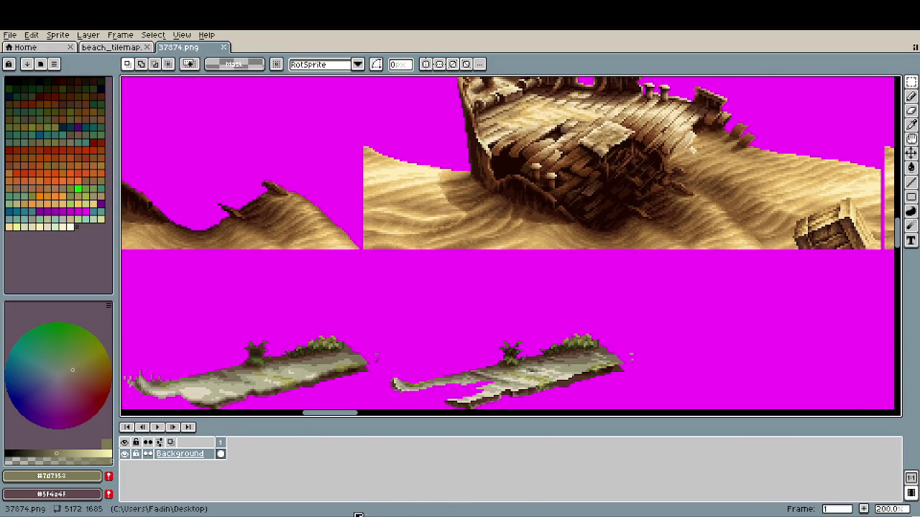
pyautogui.click(143, 46)
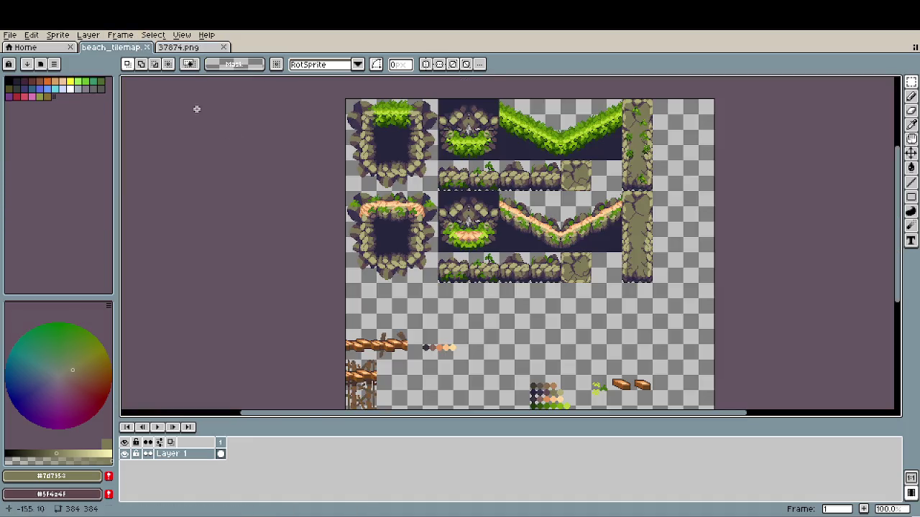
# - Sample the dark navy from the rock outline and paint a small navy plus in the empty area
pyautogui.scroll(2, 483, 321)
pyautogui.scroll(1, 489, 310)
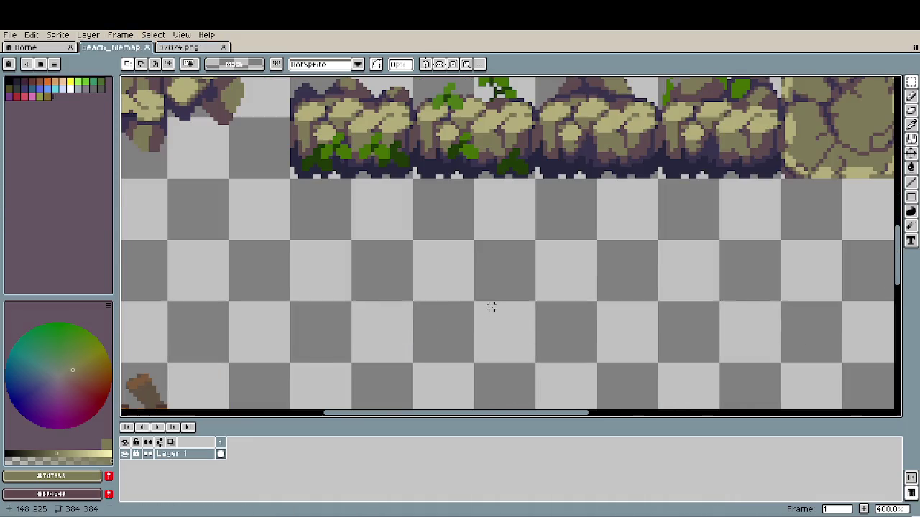
pyautogui.scroll(1, 518, 303)
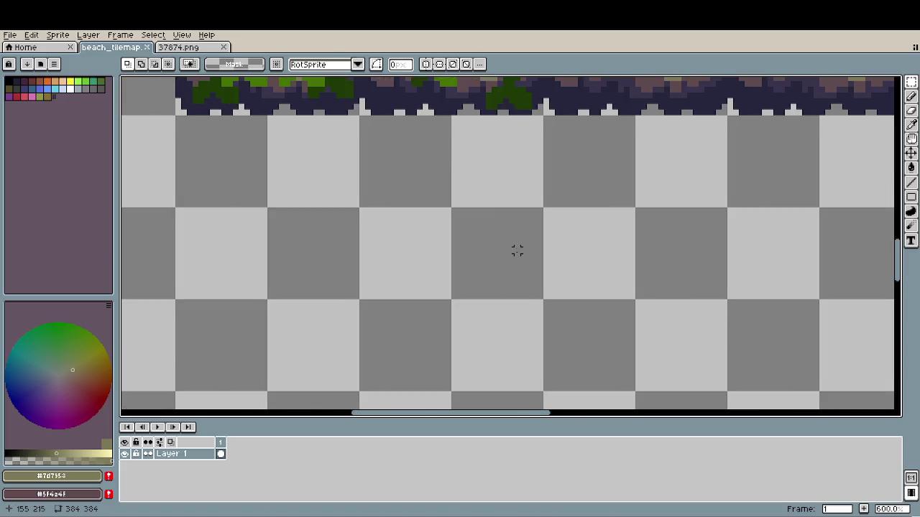
pyautogui.press('b')
pyautogui.scroll(1, 487, 156)
pyautogui.press('i')
pyautogui.keyDown('alt'); pyautogui.click(478, 88); pyautogui.keyUp('alt')
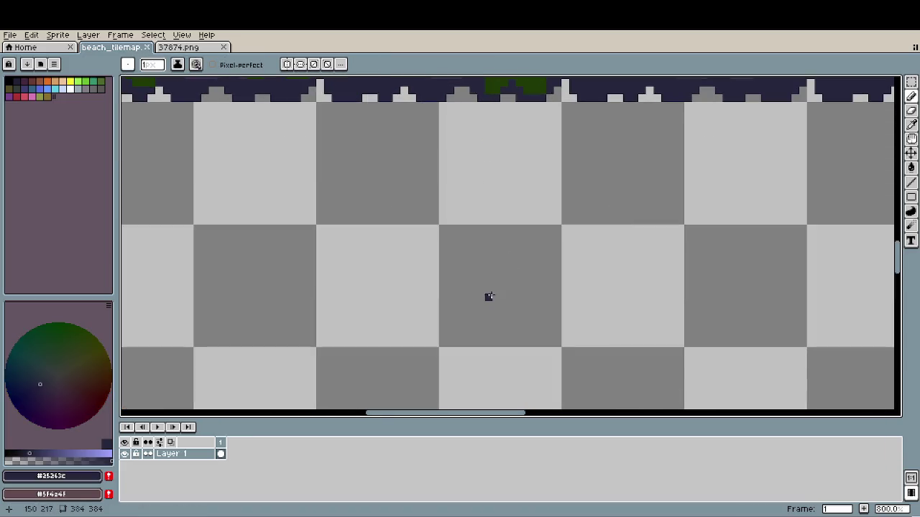
pyautogui.click(496, 290)
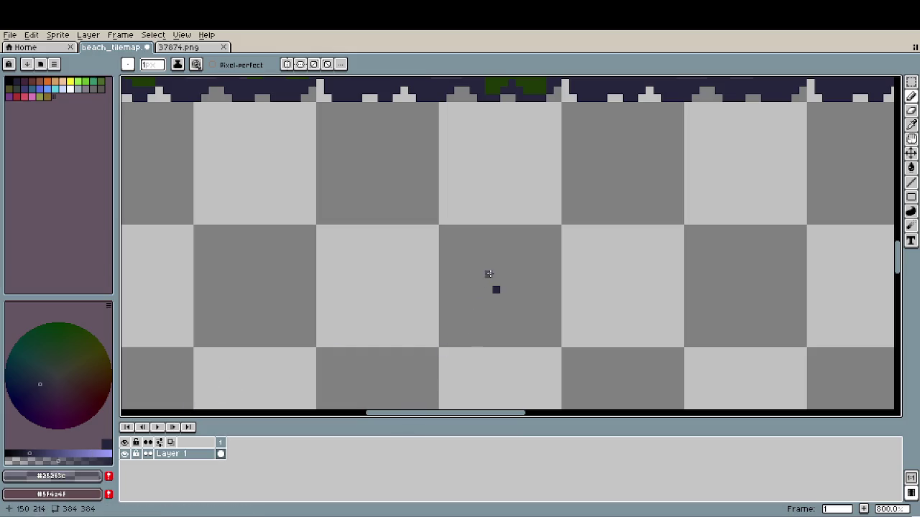
pyautogui.moveTo(490, 290); pyautogui.dragTo(497, 299)
# - Add lighter corner pixels, turn the 3x3 block into a custom brush, and stamp it
pyautogui.scroll(5, 505, 298)
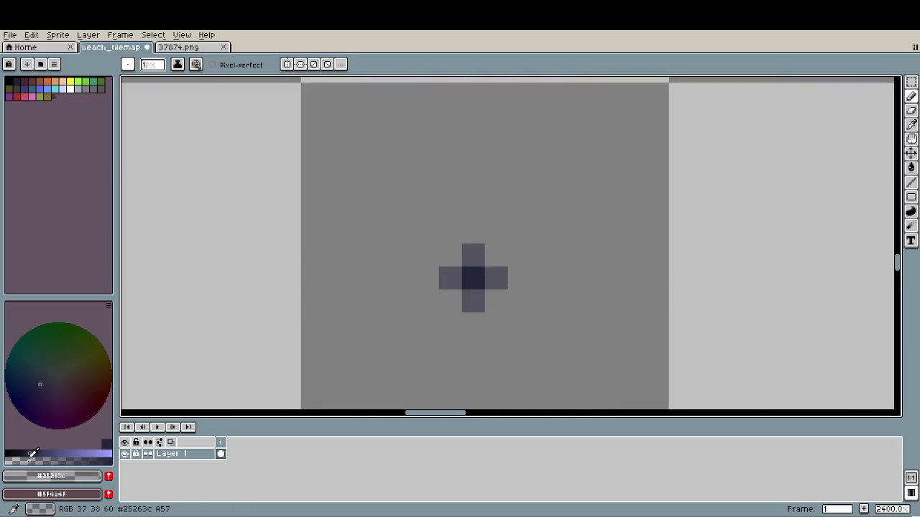
pyautogui.click(451, 302)
pyautogui.click(496, 301)
pyautogui.click(496, 255)
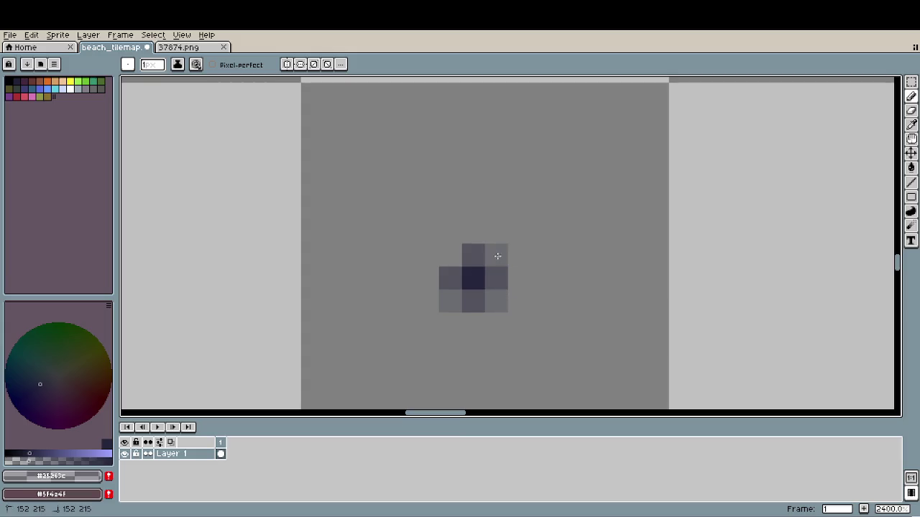
pyautogui.click(456, 252)
pyautogui.press('m')
pyautogui.moveTo(456, 252)
pyautogui.mouseDown()
pyautogui.moveTo(499, 301)
pyautogui.moveTo(409, 230)
pyautogui.moveTo(646, 287)
pyautogui.moveTo(595, 154)
pyautogui.moveTo(513, 170)
pyautogui.moveTo(607, 268)
pyautogui.moveTo(585, 206)
pyautogui.moveTo(584, 263)
pyautogui.moveTo(559, 164)
pyautogui.moveTo(551, 301)
pyautogui.mouseUp()
pyautogui.hotkey('ctrl', 'b')
pyautogui.click(501, 293)
# - Sample the pale olive from the rocks as the brush colour, then return to painting
pyautogui.scroll(-1, 524, 283)
pyautogui.scroll(-2, 551, 301)
pyautogui.scroll(-1, 544, 330)
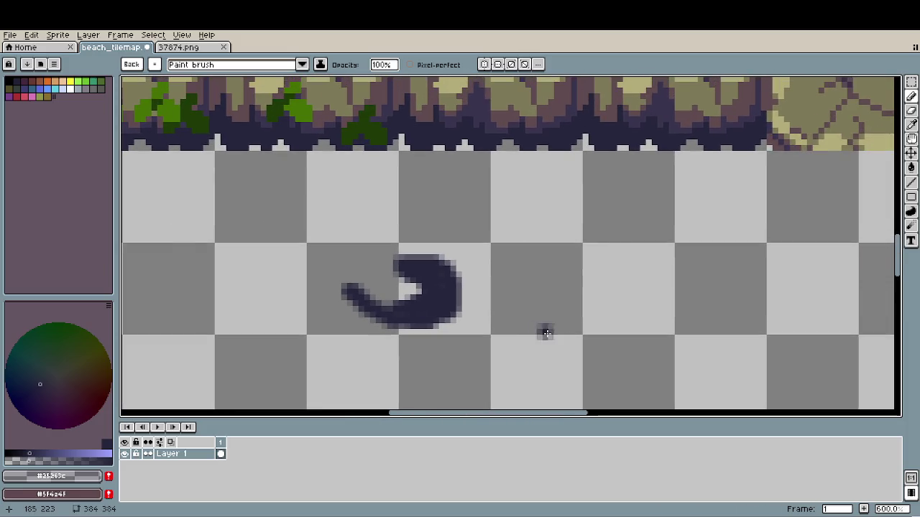
pyautogui.scroll(-2, 532, 316)
pyautogui.scroll(-2, 501, 307)
pyautogui.scroll(-1, 501, 308)
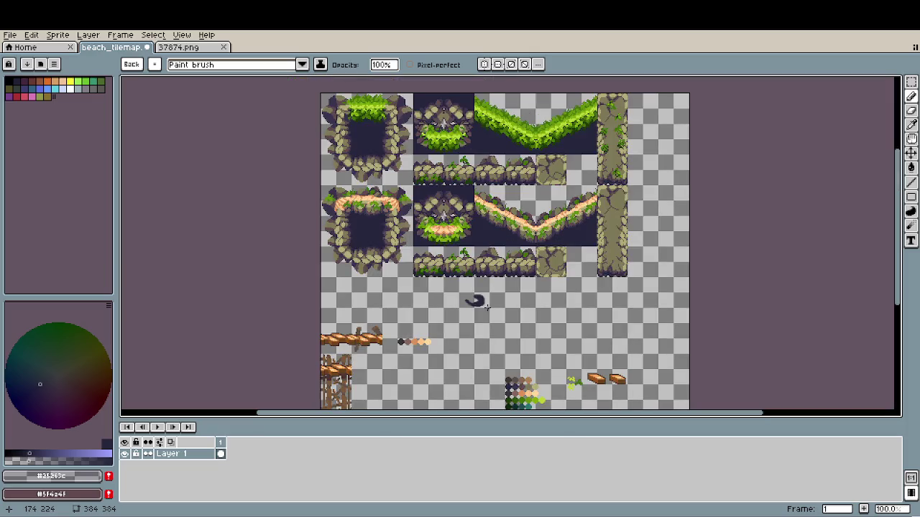
pyautogui.scroll(1, 500, 314)
pyautogui.scroll(2, 495, 299)
pyautogui.press('i')
pyautogui.click(516, 138)
pyautogui.press('b')
pyautogui.scroll(2, 493, 288)
# - Paint a pale yellow shape and shade its lower part with darker olive
pyautogui.moveTo(503, 248)
pyautogui.mouseDown()
pyautogui.moveTo(549, 257)
pyautogui.moveTo(538, 261)
pyautogui.mouseUp()
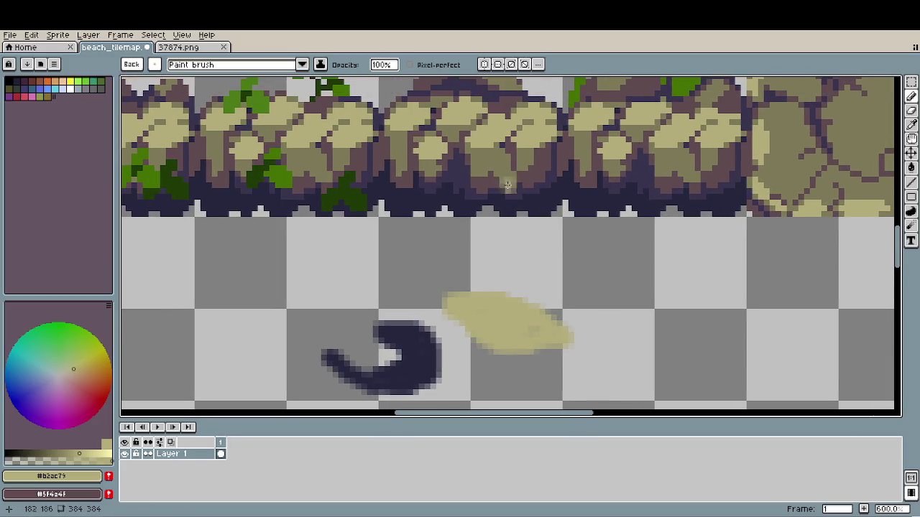
pyautogui.keyDown('alt'); pyautogui.click(495, 242); pyautogui.keyUp('alt')
pyautogui.click(465, 284)
pyautogui.moveTo(465, 284); pyautogui.dragTo(512, 292)
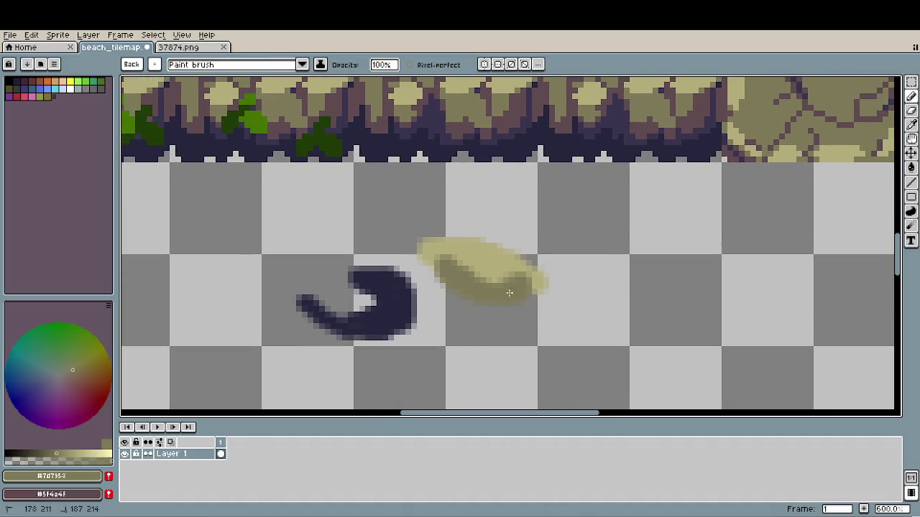
pyautogui.moveTo(455, 297); pyautogui.dragTo(518, 288)
# - Add a dark brownish-purple V of shadow across the lower shape
pyautogui.keyDown('alt'); pyautogui.click(497, 155); pyautogui.keyUp('alt')
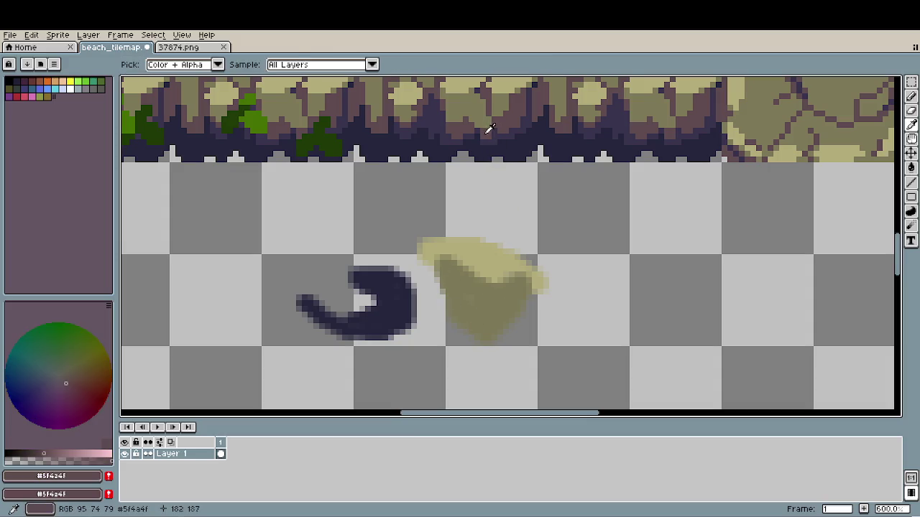
pyautogui.moveTo(452, 302); pyautogui.dragTo(504, 315)
pyautogui.moveTo(475, 321); pyautogui.dragTo(519, 301)
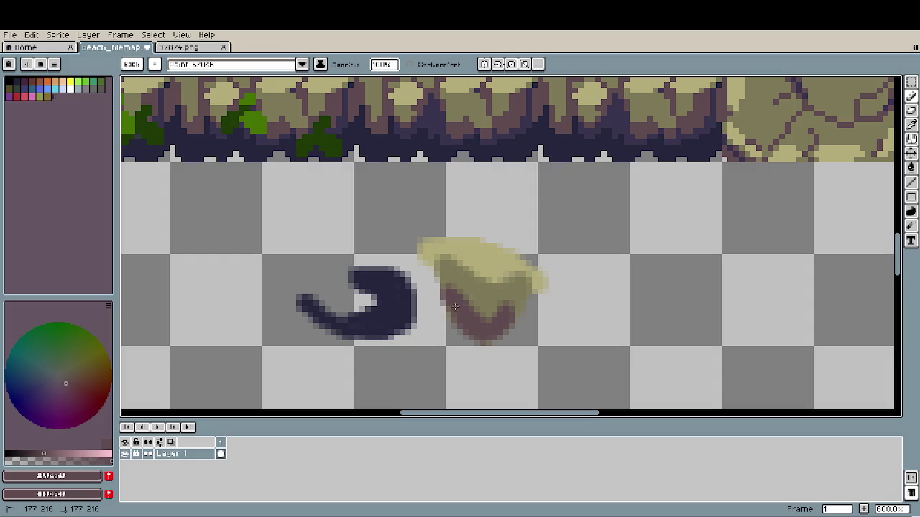
pyautogui.keyDown('alt'); pyautogui.click(511, 295); pyautogui.keyUp('alt')
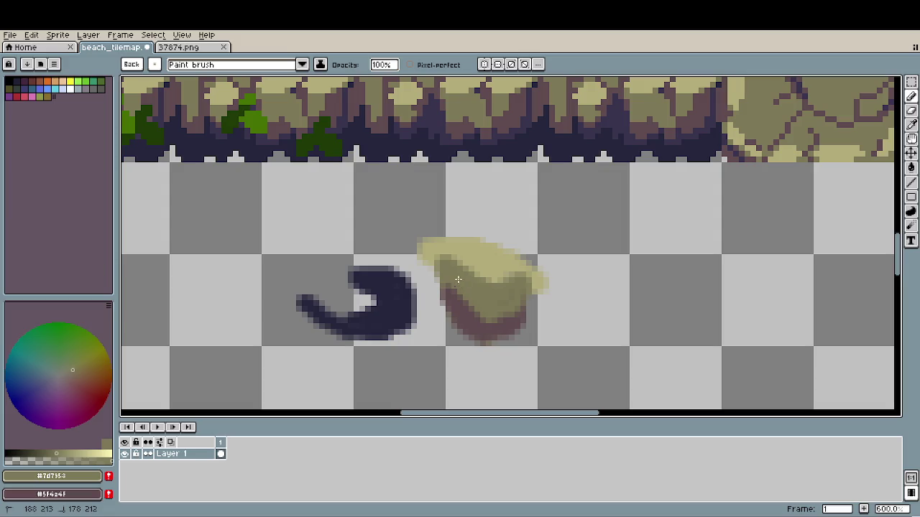
# - Shade the lower left and bottom in dark purple #3a344e and the right edge in brown #5f4a4f
pyautogui.press('i')
pyautogui.keyDown('alt'); pyautogui.click(513, 130); pyautogui.keyUp('alt')
pyautogui.moveTo(444, 301)
pyautogui.mouseDown()
pyautogui.moveTo(518, 327)
pyautogui.moveTo(489, 354)
pyautogui.moveTo(529, 300)
pyautogui.moveTo(532, 309)
pyautogui.moveTo(472, 303)
pyautogui.mouseUp()
pyautogui.keyDown('alt'); pyautogui.click(503, 338); pyautogui.keyUp('alt')
pyautogui.keyDown('alt'); pyautogui.click(509, 287); pyautogui.keyUp('alt')
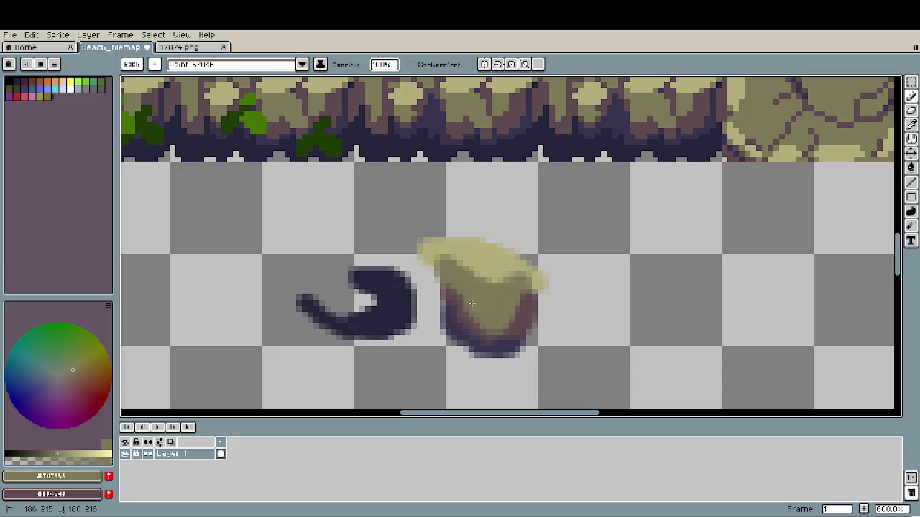
pyautogui.keyDown('alt'); pyautogui.click(523, 323); pyautogui.keyUp('alt')
pyautogui.moveTo(528, 298)
pyautogui.mouseDown()
pyautogui.moveTo(541, 322)
pyautogui.moveTo(521, 291)
pyautogui.moveTo(532, 289)
pyautogui.moveTo(484, 301)
pyautogui.mouseUp()
# - Darken the shape's bottom and lower-left edge with dark navy #25263c
pyautogui.keyDown('alt'); pyautogui.click(510, 302); pyautogui.keyUp('alt')
pyautogui.keyDown('alt'); pyautogui.click(539, 274); pyautogui.keyUp('alt')
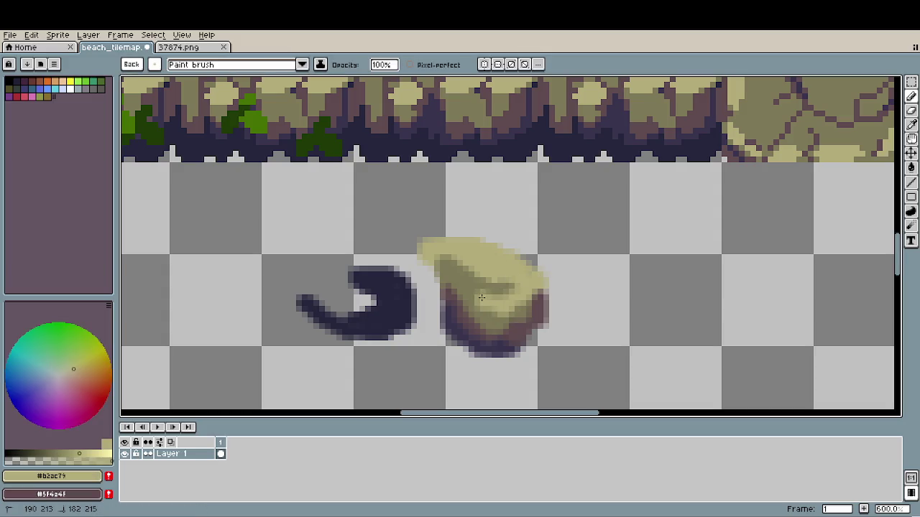
pyautogui.keyDown('alt'); pyautogui.click(476, 276); pyautogui.keyUp('alt')
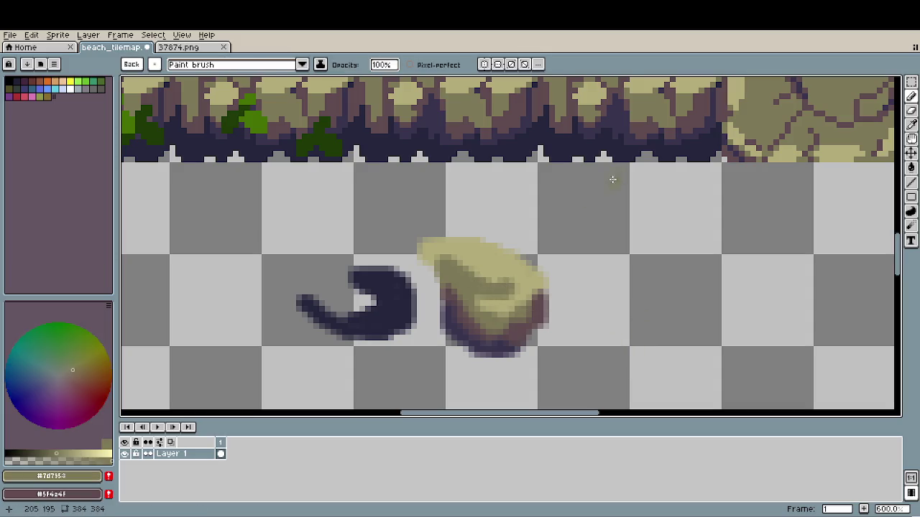
pyautogui.keyDown('alt'); pyautogui.click(521, 151); pyautogui.keyUp('alt')
pyautogui.moveTo(446, 334)
pyautogui.mouseDown()
pyautogui.moveTo(529, 354)
pyautogui.moveTo(507, 367)
pyautogui.moveTo(453, 330)
pyautogui.mouseUp()
pyautogui.keyDown('alt'); pyautogui.click(501, 349); pyautogui.keyUp('alt')
pyautogui.keyDown('alt'); pyautogui.click(540, 351); pyautogui.keyUp('alt')
pyautogui.moveTo(493, 375)
pyautogui.mouseDown()
pyautogui.moveTo(457, 355)
pyautogui.moveTo(535, 349)
pyautogui.mouseUp()
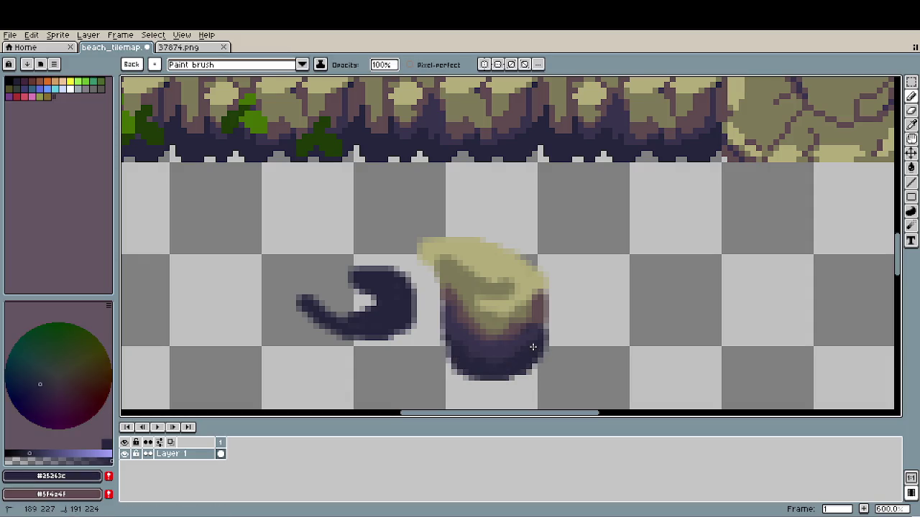
pyautogui.keyDown('alt'); pyautogui.click(499, 318); pyautogui.keyUp('alt')
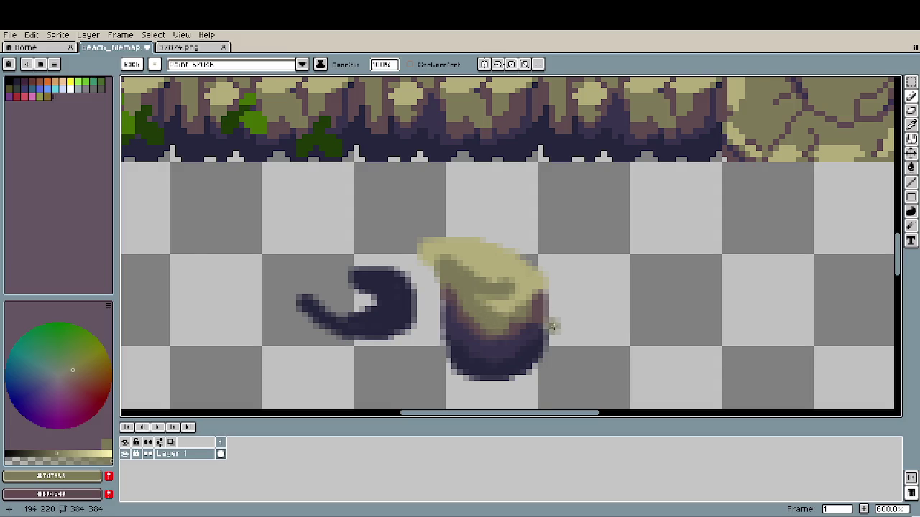
# - Erase the left tip of the yellow rock shape
pyautogui.scroll(-3, 553, 325)
pyautogui.scroll(-1, 553, 325)
pyautogui.moveTo(575, 318); pyautogui.dragTo(515, 337)
pyautogui.scroll(4, 504, 332)
pyautogui.keyDown('alt'); pyautogui.click(470, 302); pyautogui.keyUp('alt')
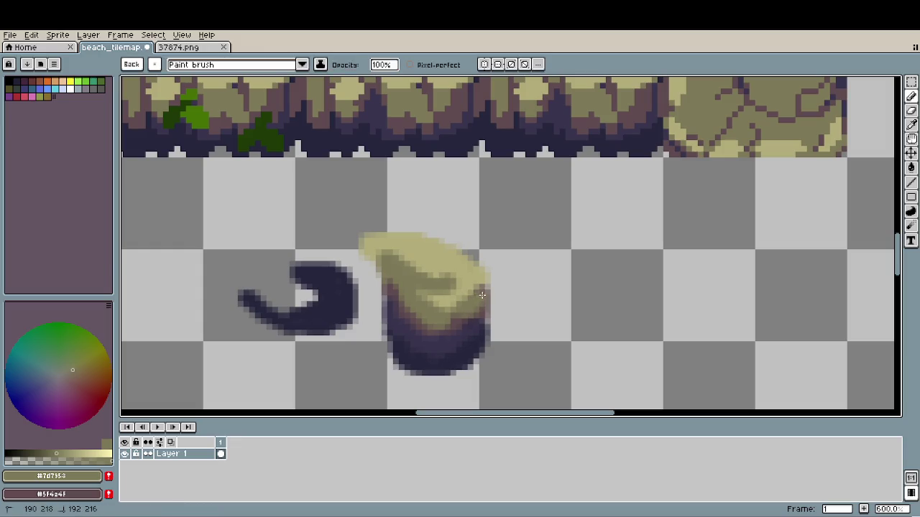
pyautogui.press('e')
pyautogui.moveTo(365, 239)
pyautogui.mouseDown()
pyautogui.moveTo(373, 287)
pyautogui.moveTo(361, 299)
pyautogui.moveTo(381, 234)
pyautogui.moveTo(458, 240)
pyautogui.moveTo(366, 257)
pyautogui.moveTo(362, 280)
pyautogui.moveTo(241, 328)
pyautogui.moveTo(218, 287)
pyautogui.moveTo(343, 292)
pyautogui.moveTo(298, 343)
pyautogui.moveTo(339, 322)
pyautogui.mouseUp()
# - Paint light yellow #b2ac79 over the stripes on the rock's top
pyautogui.scroll(-2, 469, 372)
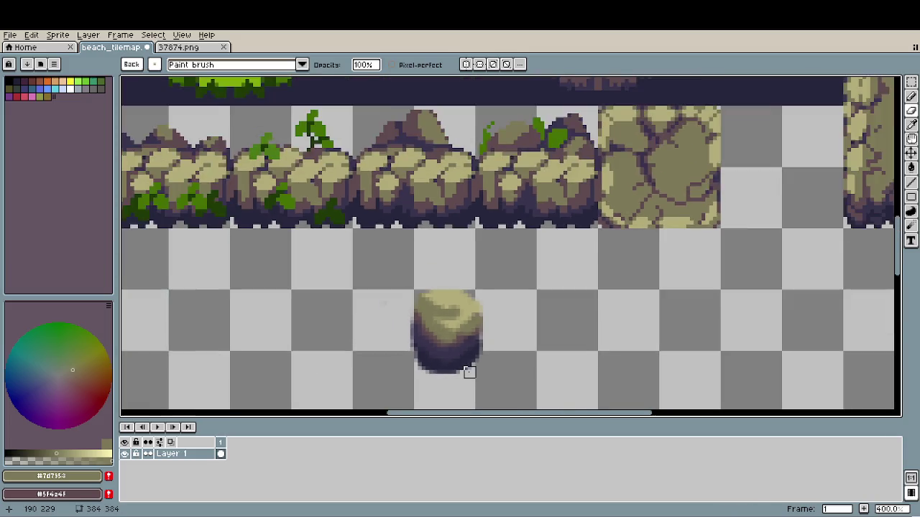
pyautogui.scroll(-1, 471, 369)
pyautogui.scroll(-1, 471, 370)
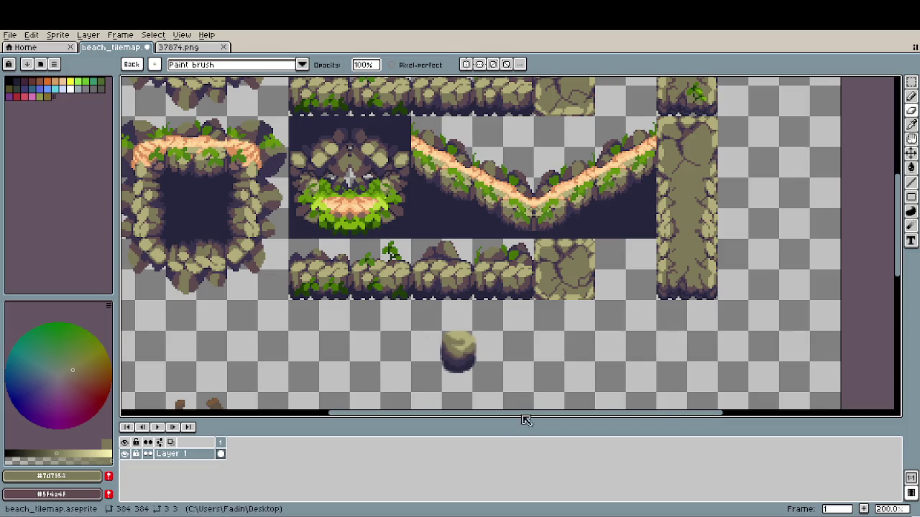
pyautogui.scroll(2, 457, 378)
pyautogui.scroll(1, 450, 335)
pyautogui.scroll(2, 450, 335)
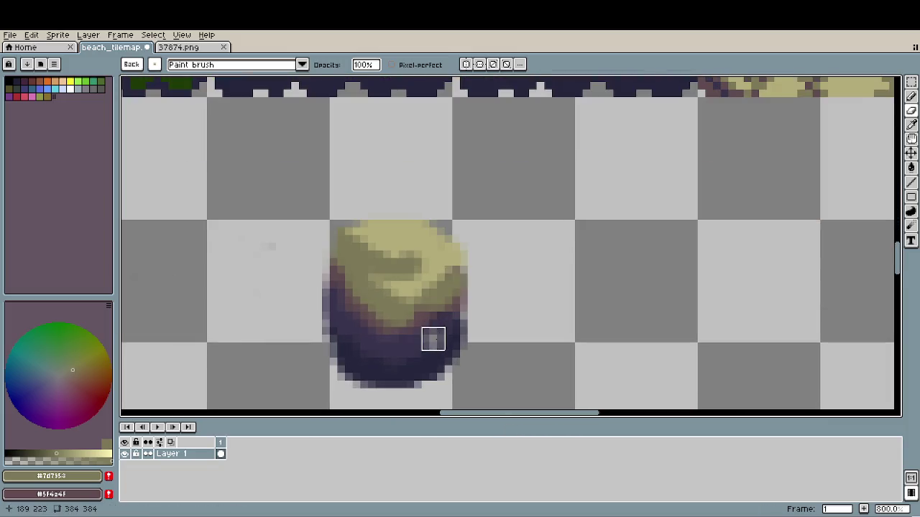
pyautogui.keyDown('alt'); pyautogui.click(398, 247); pyautogui.keyUp('alt')
pyautogui.moveTo(391, 268)
pyautogui.mouseDown()
pyautogui.moveTo(417, 258)
pyautogui.moveTo(365, 218)
pyautogui.moveTo(451, 243)
pyautogui.mouseUp()
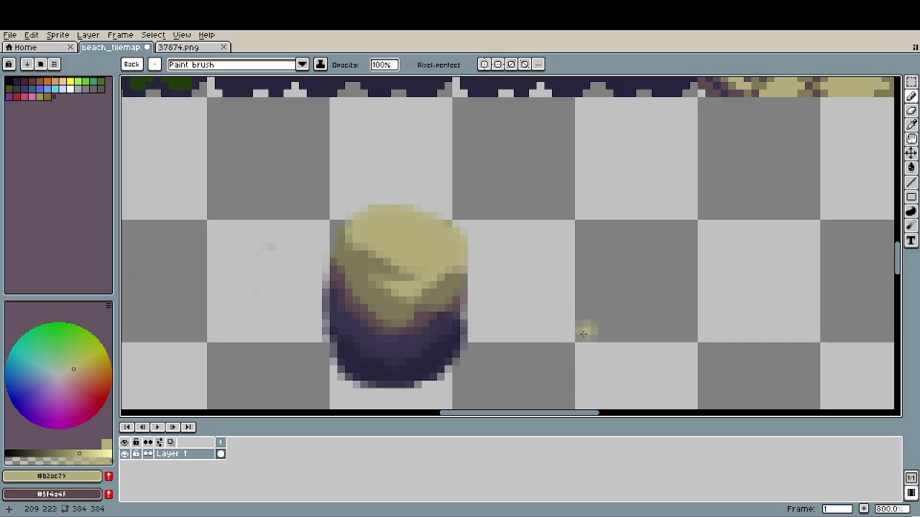
# - Add mauve #57454f shading to both side edges and dark purple strokes along the bottom
pyautogui.press('i')
pyautogui.click(434, 316)
pyautogui.moveTo(436, 316)
pyautogui.mouseDown()
pyautogui.moveTo(492, 291)
pyautogui.moveTo(470, 324)
pyautogui.mouseUp()
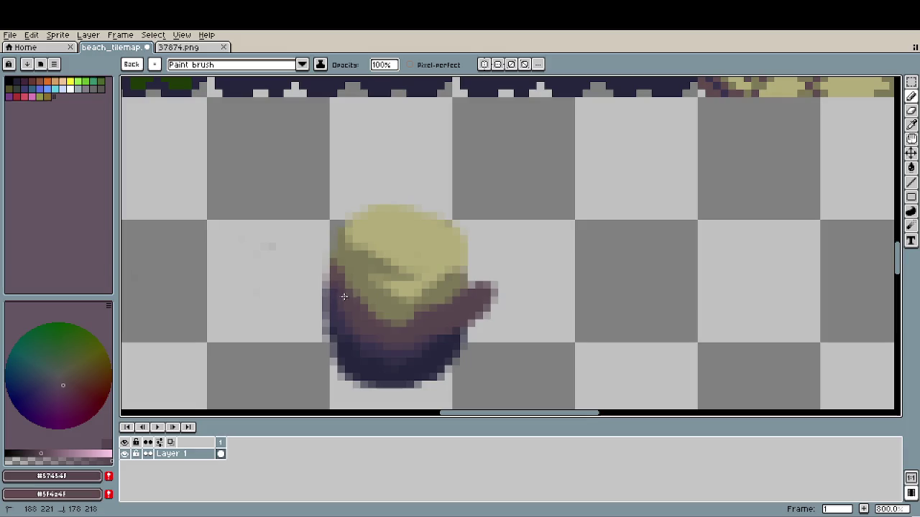
pyautogui.moveTo(338, 305); pyautogui.dragTo(320, 272)
pyautogui.press('i')
pyautogui.click(396, 350)
pyautogui.press('b')
pyautogui.moveTo(376, 345)
pyautogui.mouseDown()
pyautogui.moveTo(321, 307)
pyautogui.moveTo(437, 349)
pyautogui.moveTo(474, 326)
pyautogui.mouseUp()
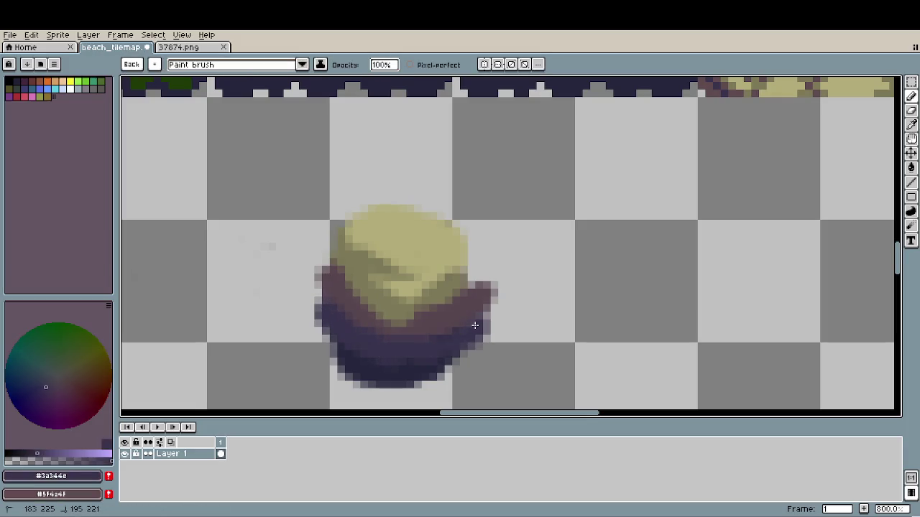
# - Darken the lower-left and bottom edges in navy #25263c and paint olive #7d7953 on the right edge
pyautogui.press('i')
pyautogui.click(398, 371)
pyautogui.press('b')
pyautogui.moveTo(324, 329)
pyautogui.mouseDown()
pyautogui.moveTo(338, 370)
pyautogui.moveTo(470, 363)
pyautogui.moveTo(443, 371)
pyautogui.moveTo(330, 356)
pyautogui.moveTo(419, 380)
pyautogui.moveTo(406, 388)
pyautogui.mouseUp()
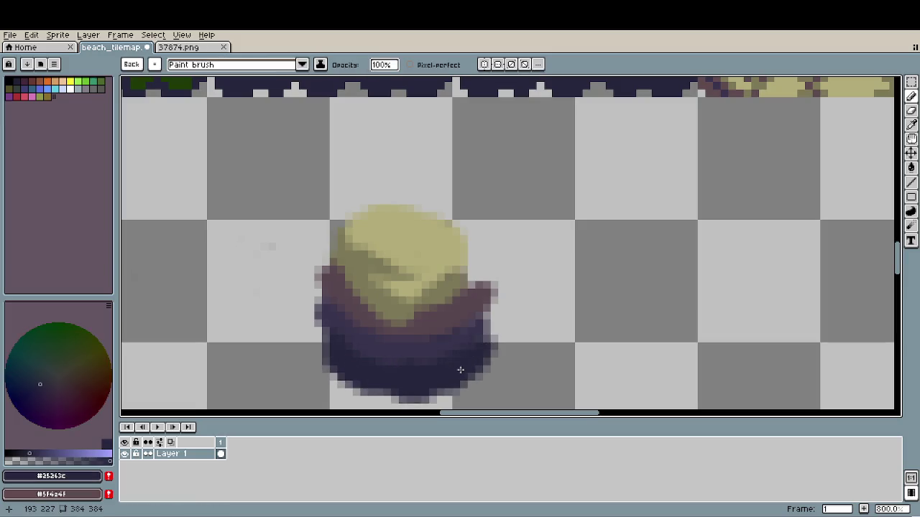
pyautogui.press('i')
pyautogui.click(458, 289)
pyautogui.press('b')
pyautogui.moveTo(458, 290)
pyautogui.mouseDown()
pyautogui.moveTo(478, 284)
pyautogui.moveTo(461, 273)
pyautogui.moveTo(455, 240)
pyautogui.mouseUp()
# - Extend the light yellow #b2ac79 top over the rock's upper-left edge
pyautogui.press('i')
pyautogui.click(453, 253)
pyautogui.press('b')
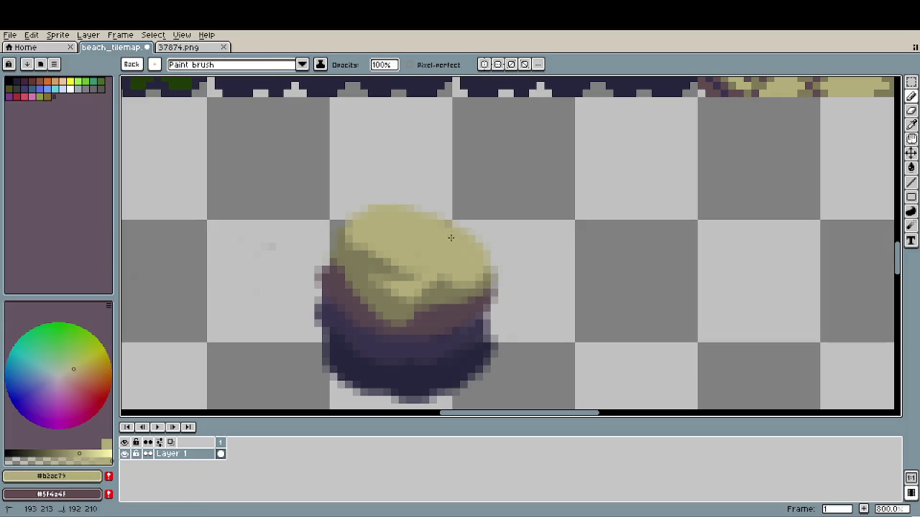
pyautogui.moveTo(476, 276)
pyautogui.mouseDown()
pyautogui.moveTo(360, 198)
pyautogui.moveTo(323, 216)
pyautogui.moveTo(364, 233)
pyautogui.moveTo(309, 244)
pyautogui.moveTo(335, 239)
pyautogui.mouseUp()
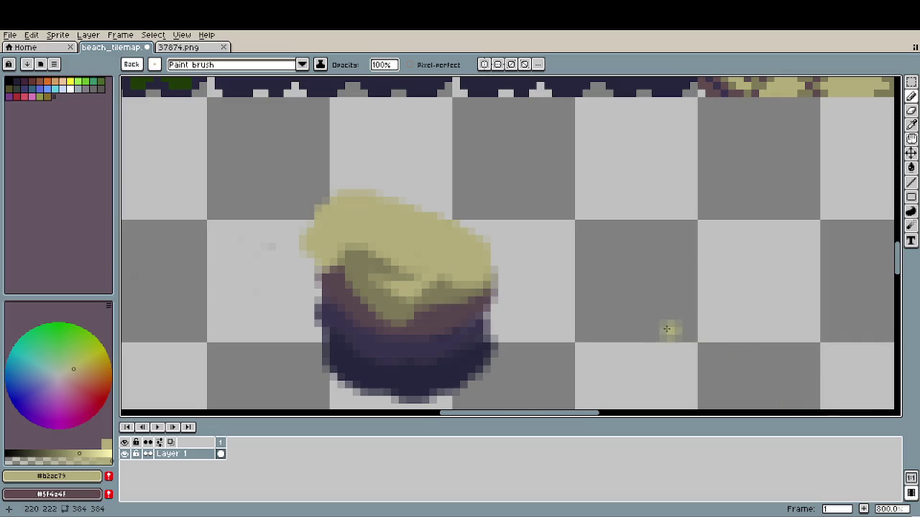
pyautogui.scroll(-2, 664, 328)
pyautogui.scroll(-1, 540, 317)
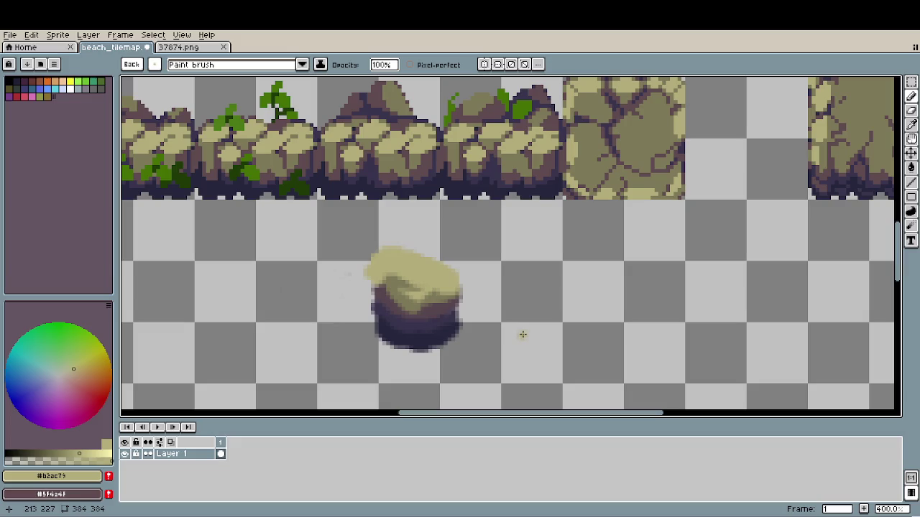
# - Delete the rock's overhanging left and right pixel columns
pyautogui.press('m')
pyautogui.moveTo(338, 234); pyautogui.dragTo(341, 324)
pyautogui.press('Delete')
pyautogui.moveTo(353, 366); pyautogui.dragTo(467, 368)
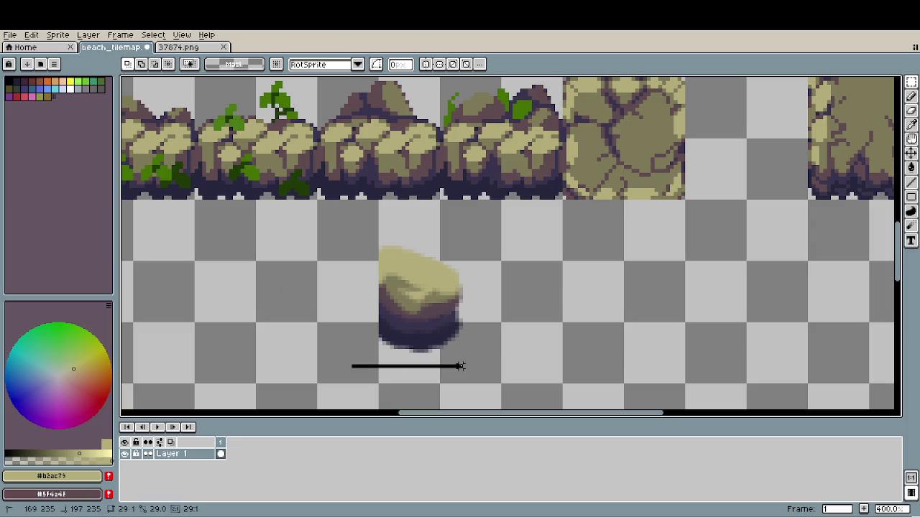
pyautogui.click(541, 370)
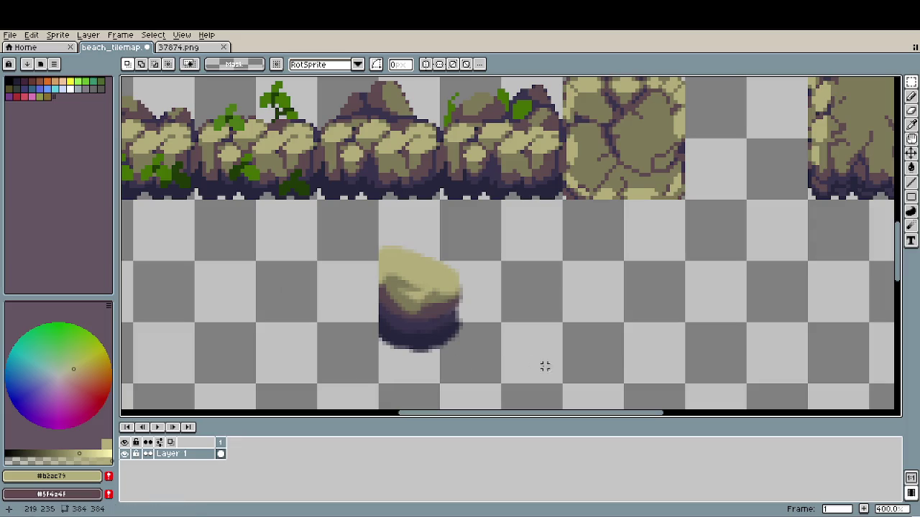
pyautogui.moveTo(468, 239); pyautogui.dragTo(467, 359)
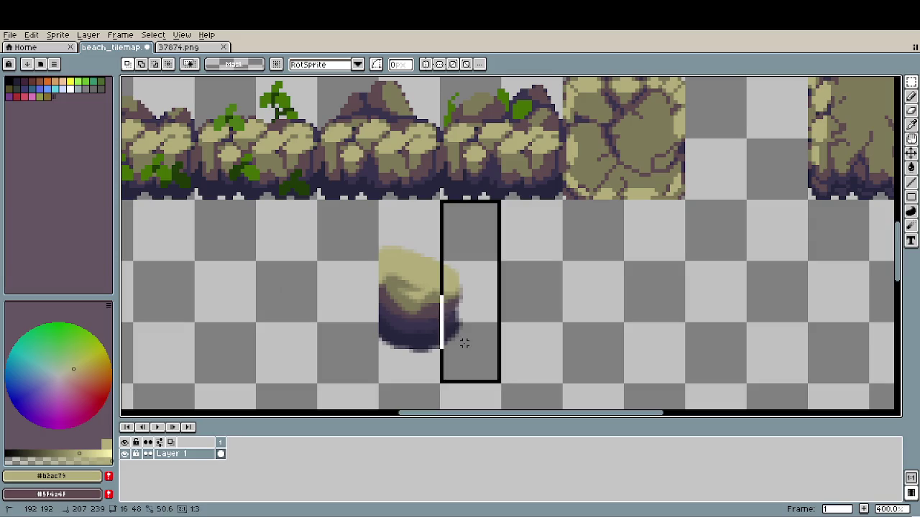
pyautogui.press('Delete')
# - Nudge the whole rock right and down to sit within its cell, then deselect
pyautogui.scroll(-1, 498, 344)
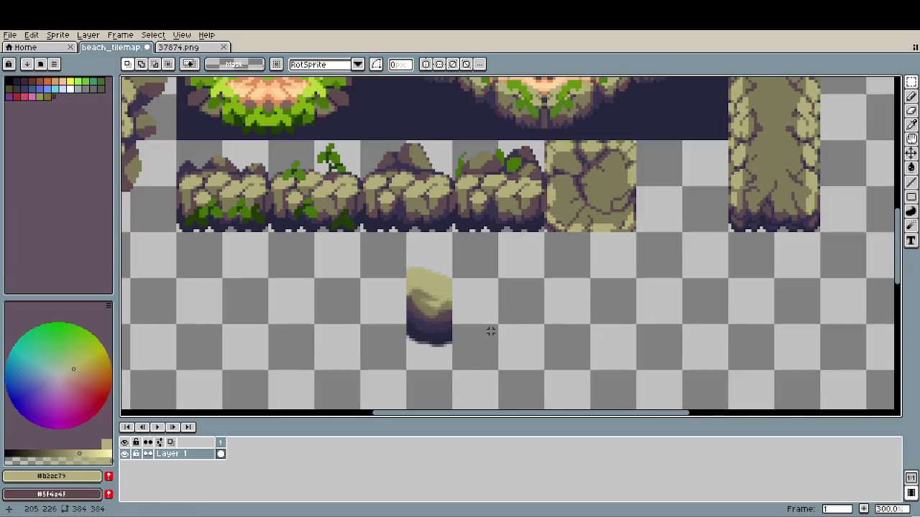
pyautogui.scroll(-1, 489, 332)
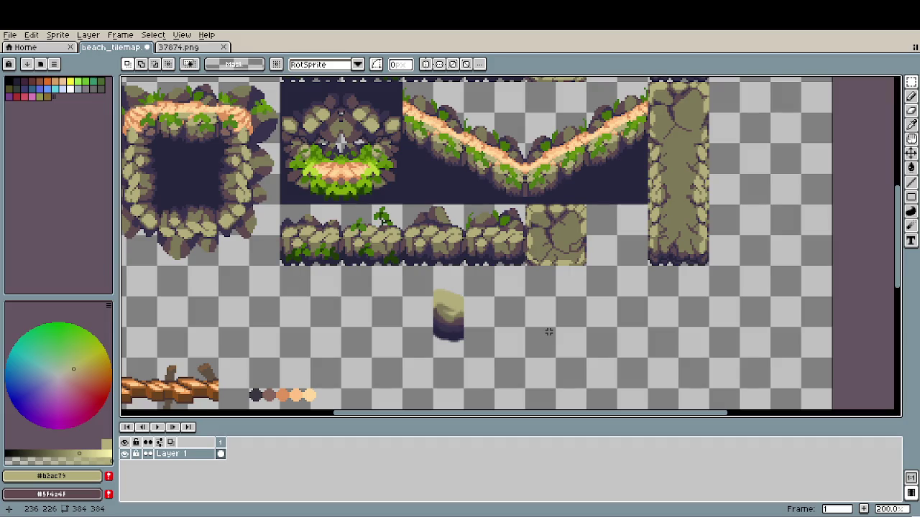
pyautogui.scroll(1, 503, 338)
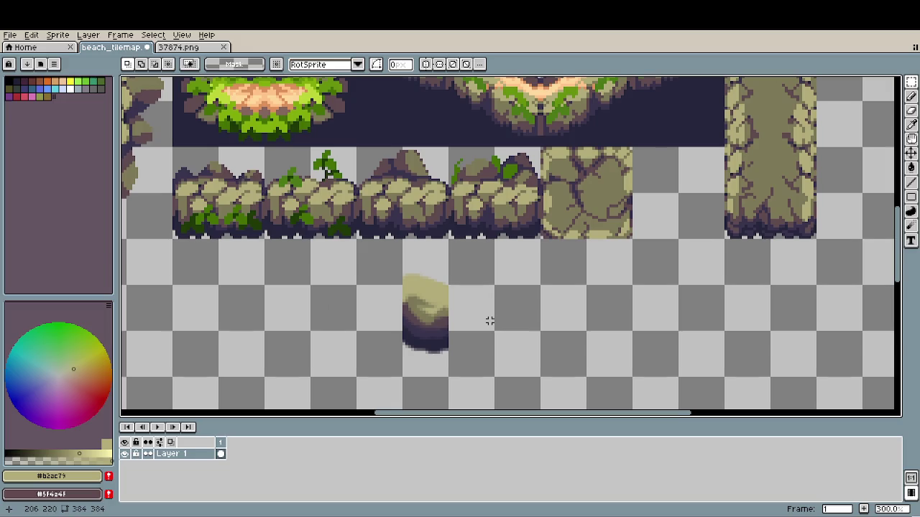
pyautogui.scroll(1, 489, 320)
pyautogui.scroll(1, 452, 312)
pyautogui.moveTo(427, 267); pyautogui.dragTo(443, 237)
pyautogui.moveTo(345, 180); pyautogui.dragTo(509, 365)
pyautogui.moveTo(457, 320)
pyautogui.mouseDown()
pyautogui.moveTo(453, 341)
pyautogui.moveTo(468, 353)
pyautogui.moveTo(453, 349)
pyautogui.mouseUp()
pyautogui.hotkey('ctrl', 'd')
pyautogui.moveTo(486, 283); pyautogui.dragTo(421, 343)
pyautogui.hotkey('ctrl', 'd')
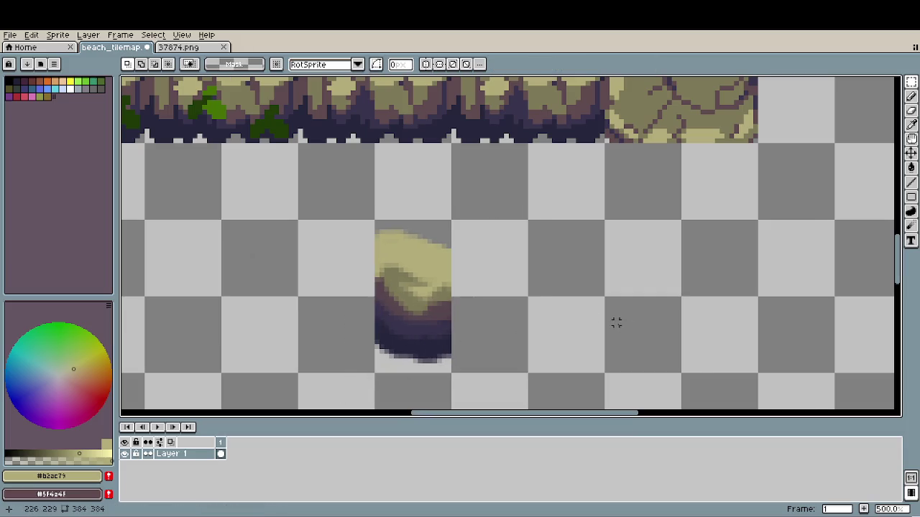
# - Pan across the tilemap to bring the leafy rock tiles into view
pyautogui.scroll(-1, 491, 308)
pyautogui.scroll(-1, 478, 309)
pyautogui.scroll(-1, 468, 307)
pyautogui.moveTo(468, 307); pyautogui.dragTo(448, 304)
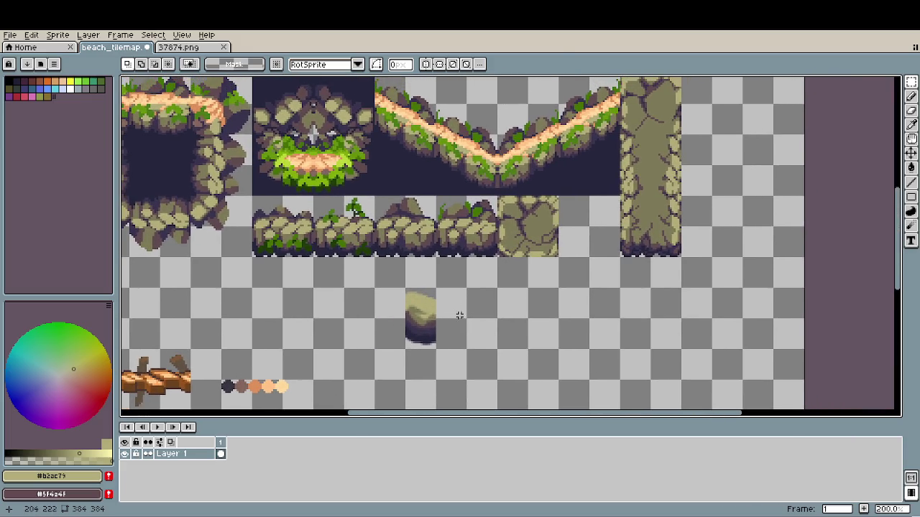
pyautogui.scroll(2, 442, 321)
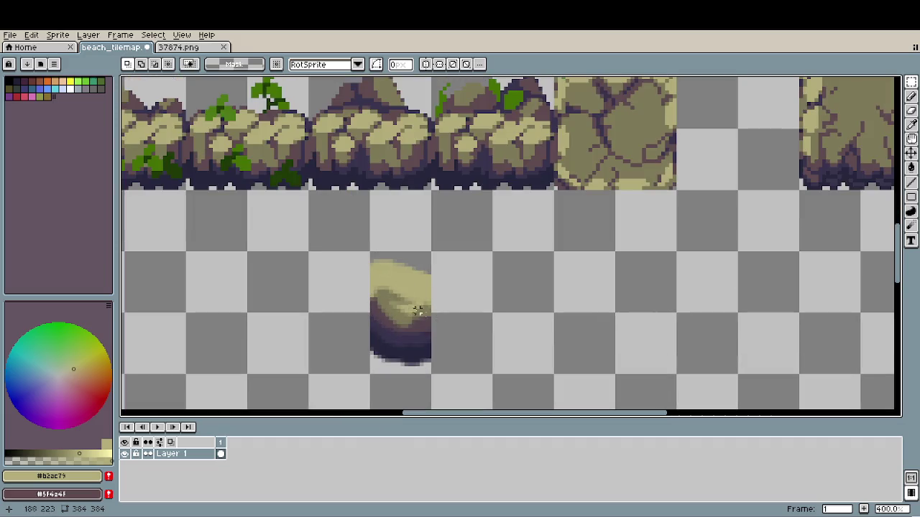
pyautogui.scroll(-2, 398, 266)
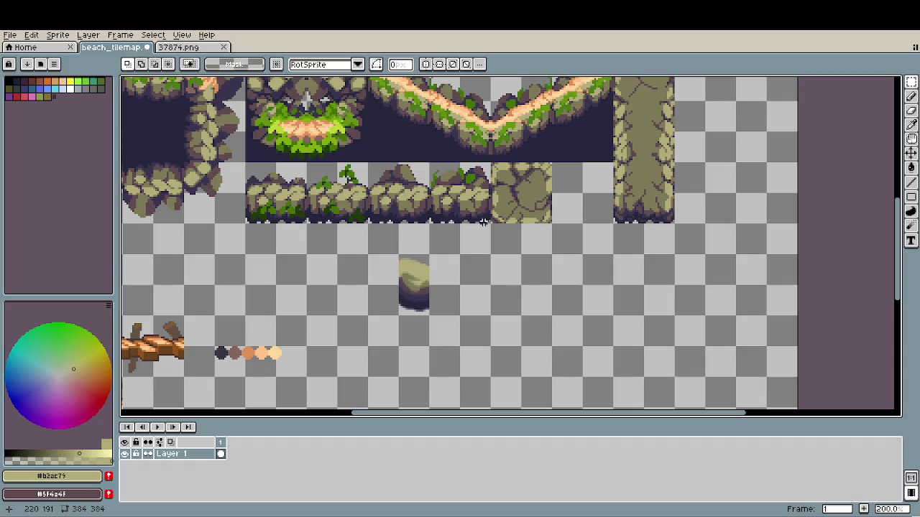
pyautogui.press('b')
pyautogui.scroll(3, 453, 299)
pyautogui.moveTo(472, 244); pyautogui.dragTo(426, 408)
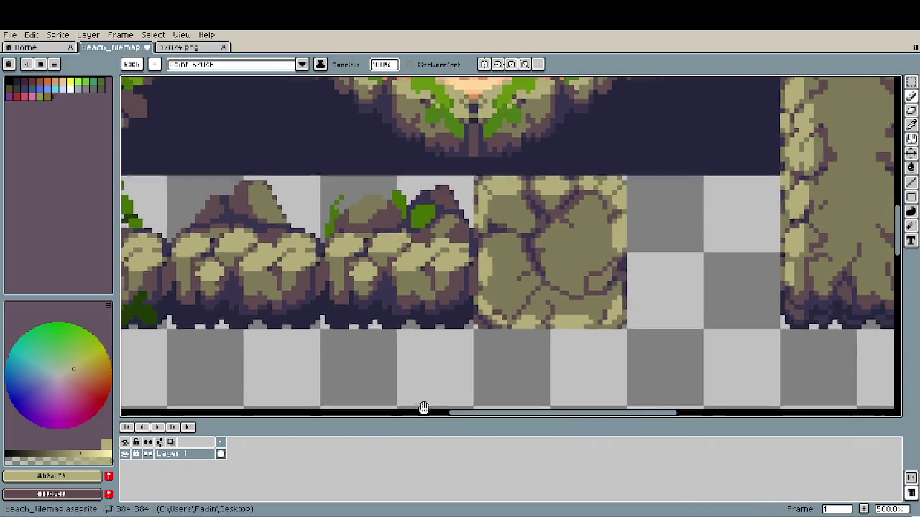
# - Paint a green #4c7915 leaf blob beside the rock
pyautogui.keyDown('alt'); pyautogui.click(489, 126); pyautogui.keyUp('alt')
pyautogui.moveTo(508, 355); pyautogui.dragTo(514, 188)
pyautogui.moveTo(435, 284)
pyautogui.mouseDown()
pyautogui.moveTo(442, 294)
pyautogui.moveTo(429, 263)
pyautogui.mouseUp()
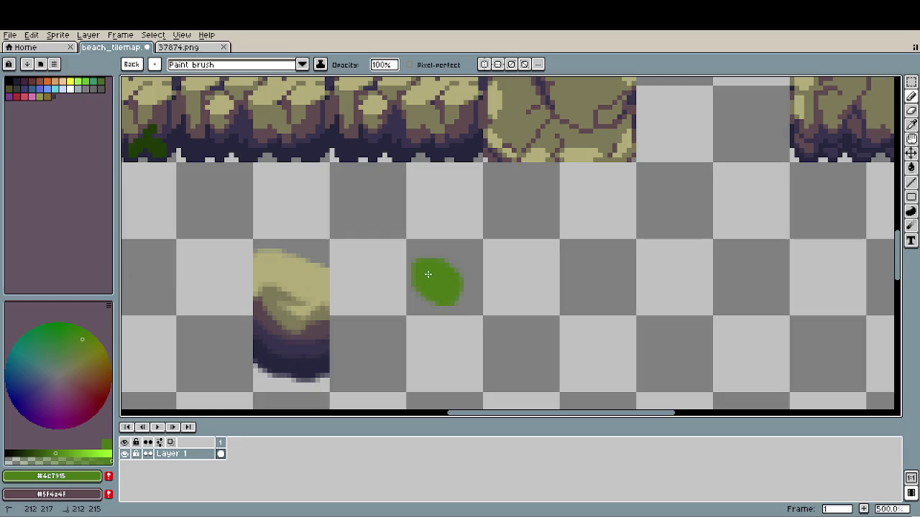
pyautogui.moveTo(496, 230); pyautogui.dragTo(470, 369)
pyautogui.moveTo(503, 165); pyautogui.dragTo(503, 263)
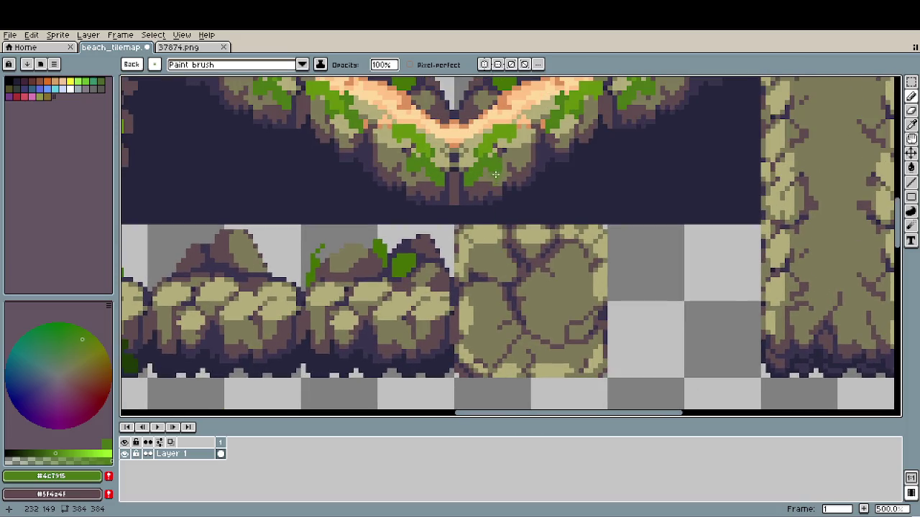
# - Outline the leaf's lower-left edge in dark navy
pyautogui.keyDown('alt'); pyautogui.click(503, 132); pyautogui.keyUp('alt')
pyautogui.moveTo(404, 388); pyautogui.dragTo(404, 202)
pyautogui.scroll(1, 405, 310)
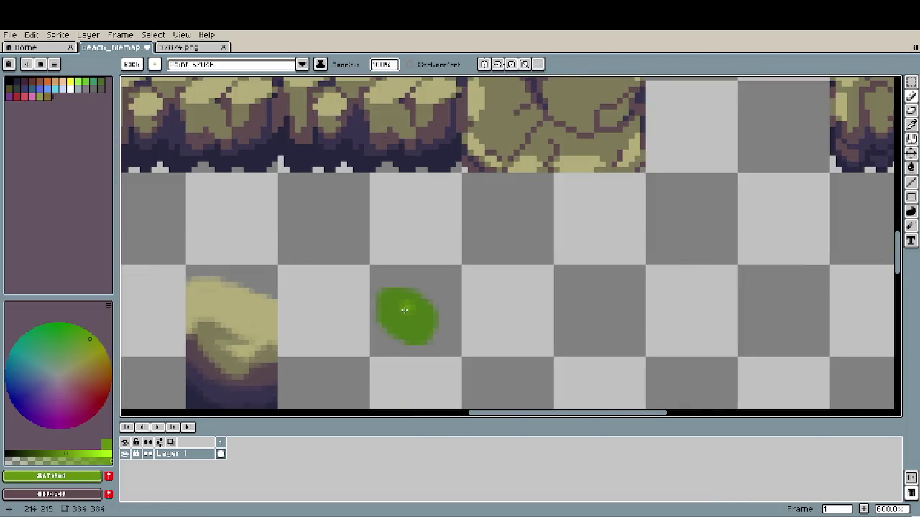
pyautogui.scroll(1, 404, 309)
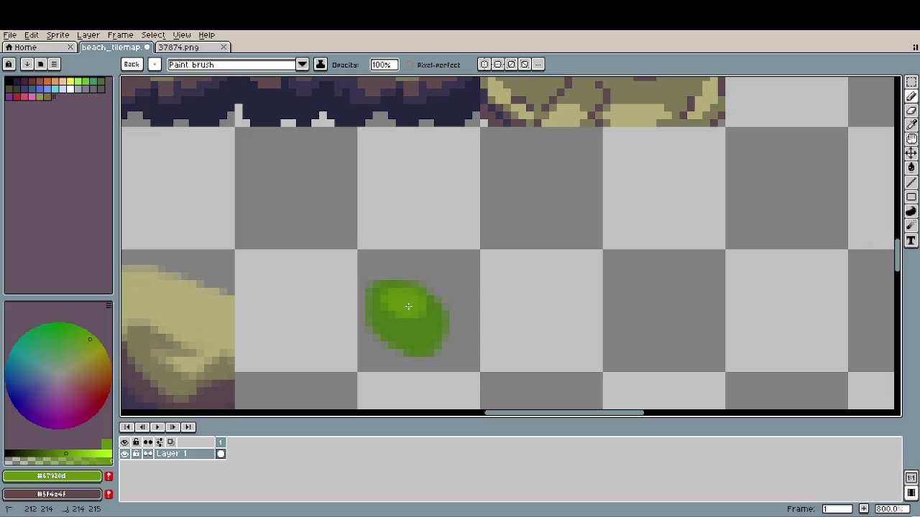
pyautogui.scroll(-2, 503, 323)
pyautogui.hscroll(-2, 503, 323)
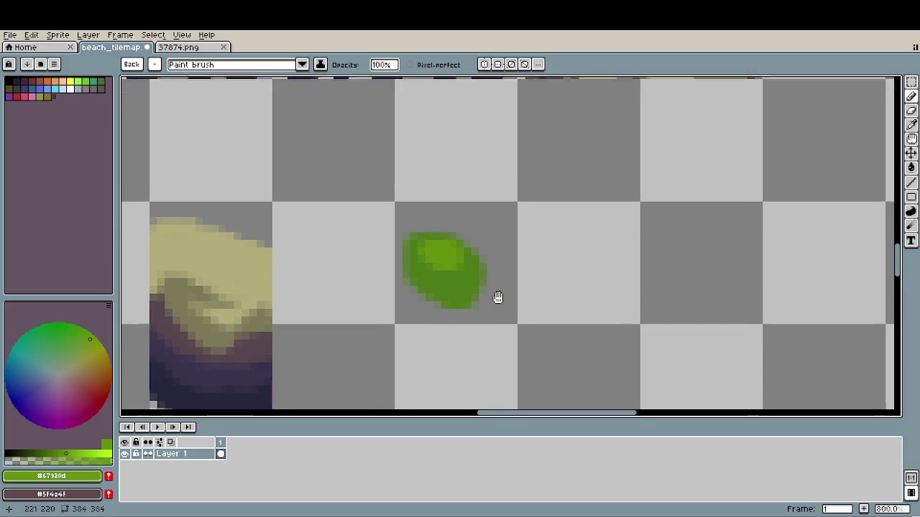
pyautogui.keyDown('alt'); pyautogui.click(244, 392); pyautogui.keyUp('alt')
pyautogui.moveTo(429, 309)
pyautogui.mouseDown()
pyautogui.moveTo(400, 268)
pyautogui.moveTo(493, 286)
pyautogui.moveTo(432, 304)
pyautogui.moveTo(476, 259)
pyautogui.mouseUp()
# - Add a lighter green highlight on the leaf's top and cover its left outline green
pyautogui.keyDown('alt'); pyautogui.click(440, 284); pyautogui.keyUp('alt')
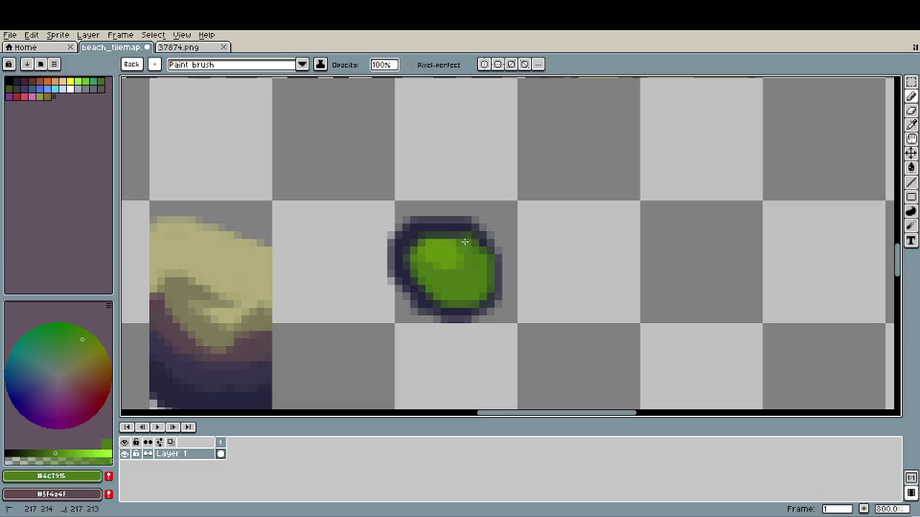
pyautogui.keyDown('alt'); pyautogui.click(451, 251); pyautogui.keyUp('alt')
pyautogui.moveTo(431, 235)
pyautogui.mouseDown()
pyautogui.moveTo(464, 247)
pyautogui.moveTo(459, 237)
pyautogui.mouseUp()
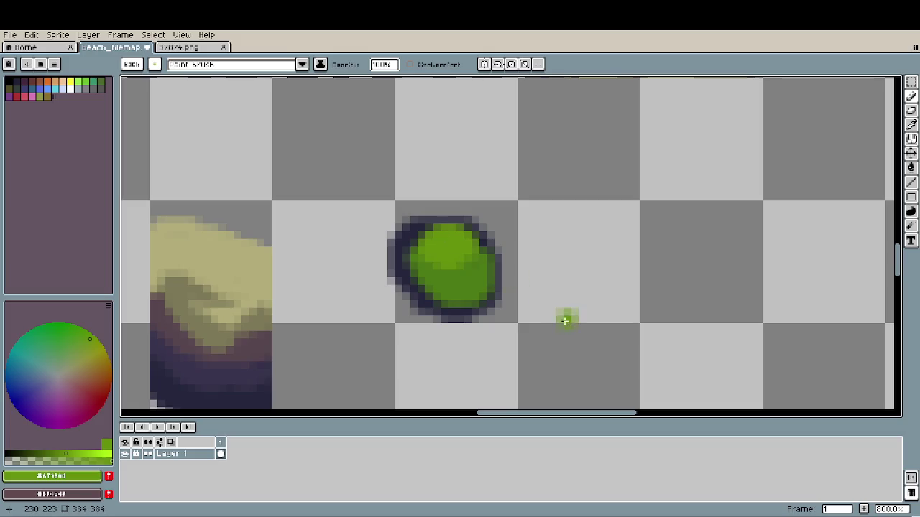
pyautogui.keyDown('alt'); pyautogui.click(457, 277); pyautogui.keyUp('alt')
pyautogui.moveTo(421, 289); pyautogui.dragTo(411, 244)
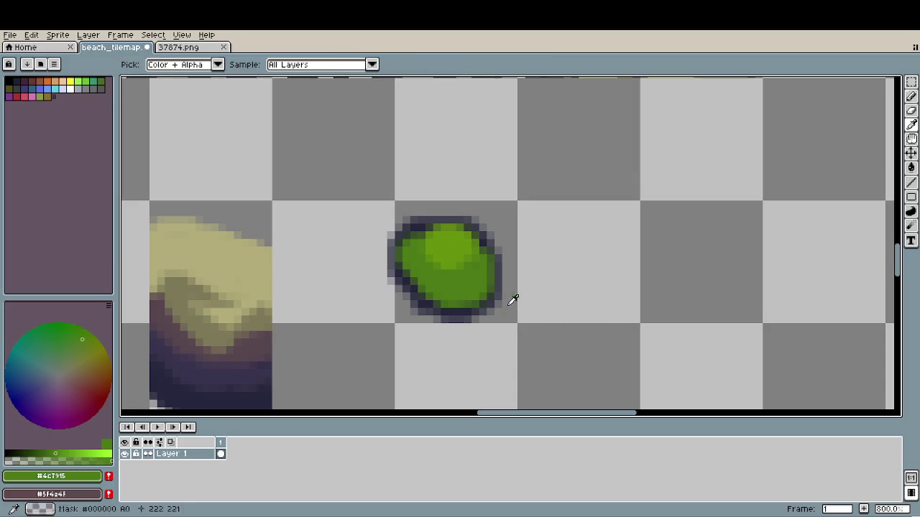
# - Draw a green stem curling down from the leaf and outline both its sides in navy
pyautogui.keyDown('alt'); pyautogui.click(488, 292); pyautogui.keyUp('alt')
pyautogui.moveTo(488, 291); pyautogui.dragTo(499, 323)
pyautogui.moveTo(475, 369); pyautogui.dragTo(462, 376)
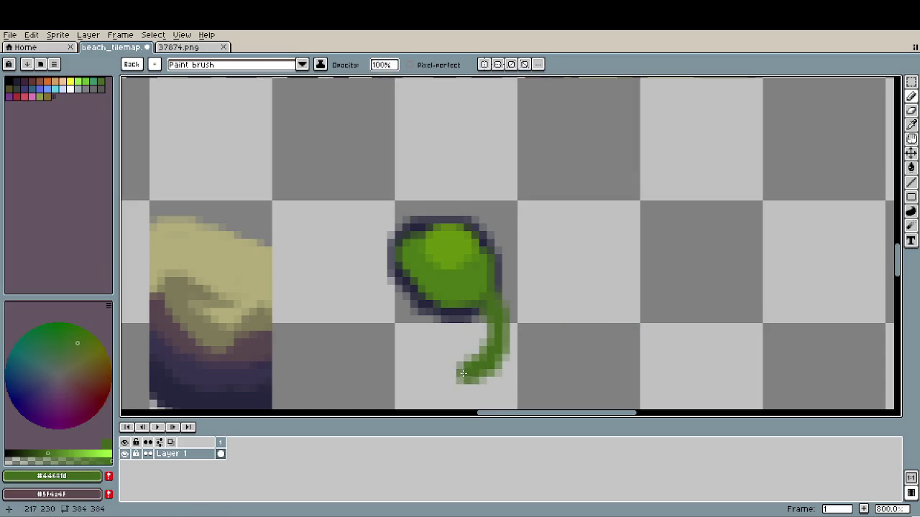
pyautogui.keyDown('alt'); pyautogui.click(473, 306); pyautogui.keyUp('alt')
pyautogui.moveTo(474, 307); pyautogui.dragTo(446, 368)
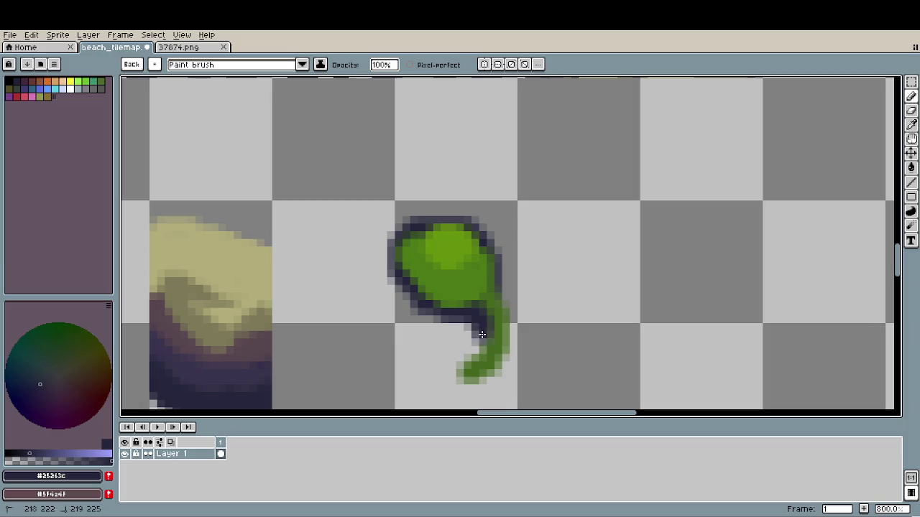
pyautogui.moveTo(513, 297)
pyautogui.mouseDown()
pyautogui.moveTo(507, 363)
pyautogui.moveTo(489, 385)
pyautogui.moveTo(502, 299)
pyautogui.moveTo(495, 337)
pyautogui.mouseUp()
pyautogui.keyDown('alt'); pyautogui.click(493, 271); pyautogui.keyUp('alt')
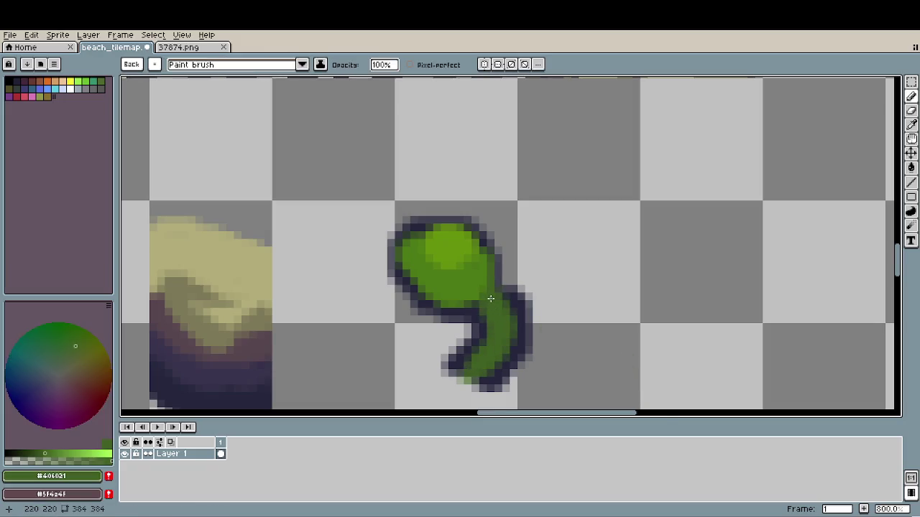
pyautogui.scroll(-2, 575, 311)
pyautogui.scroll(-2, 575, 312)
pyautogui.scroll(-1, 575, 312)
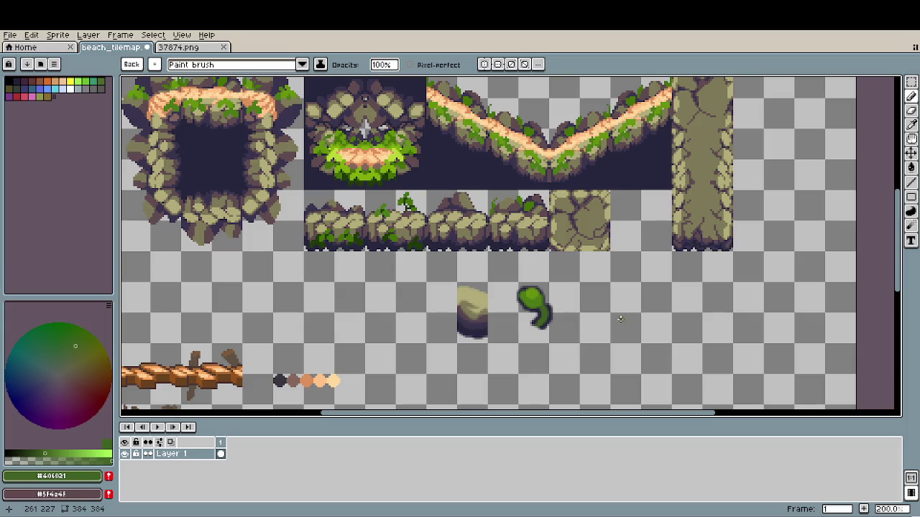
# - Erase the inner outline between leaf and stem and redraw the outer outline in #25263c
pyautogui.scroll(2, 547, 317)
pyautogui.scroll(5, 547, 317)
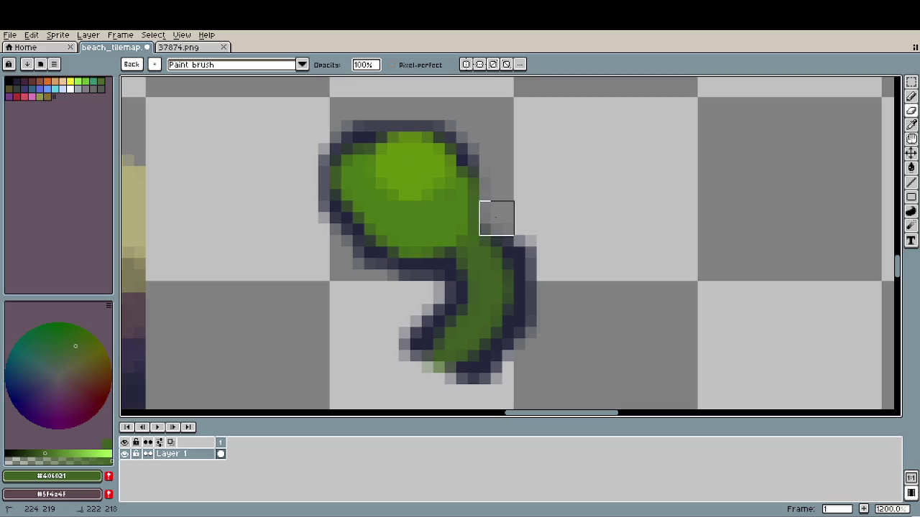
pyautogui.moveTo(450, 276); pyautogui.dragTo(359, 250)
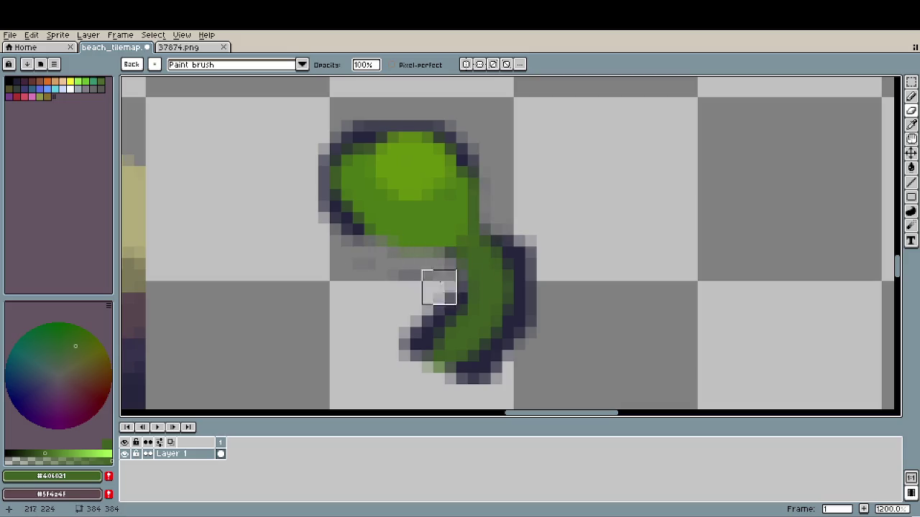
pyautogui.keyDown('alt'); pyautogui.click(356, 224); pyautogui.keyUp('alt')
pyautogui.moveTo(359, 231)
pyautogui.mouseDown()
pyautogui.moveTo(448, 263)
pyautogui.moveTo(424, 317)
pyautogui.moveTo(435, 247)
pyautogui.moveTo(364, 238)
pyautogui.mouseUp()
pyautogui.moveTo(464, 148)
pyautogui.mouseDown()
pyautogui.moveTo(503, 201)
pyautogui.moveTo(513, 242)
pyautogui.moveTo(430, 128)
pyautogui.moveTo(356, 123)
pyautogui.mouseUp()
# - Touch up the outline at the stem's tip and right edge, undoing the last erase
pyautogui.scroll(-3, 690, 353)
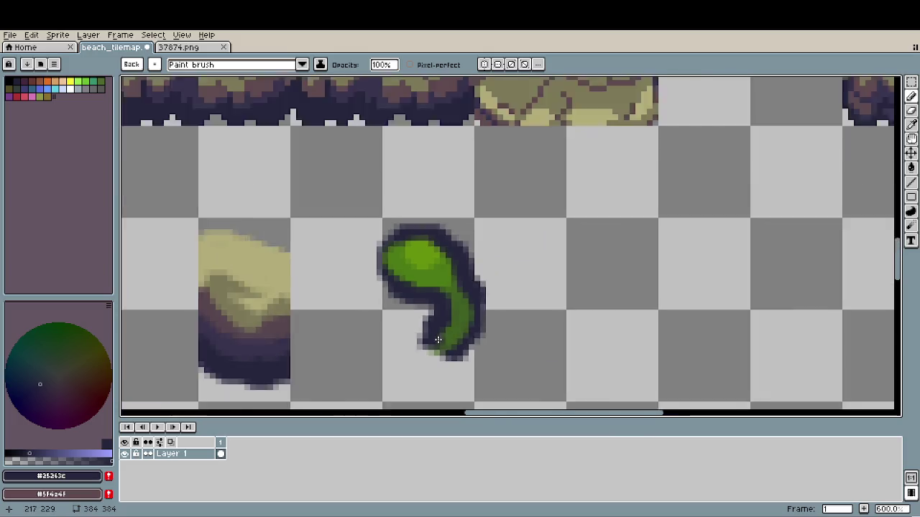
pyautogui.scroll(-3, 483, 329)
pyautogui.scroll(-1, 483, 329)
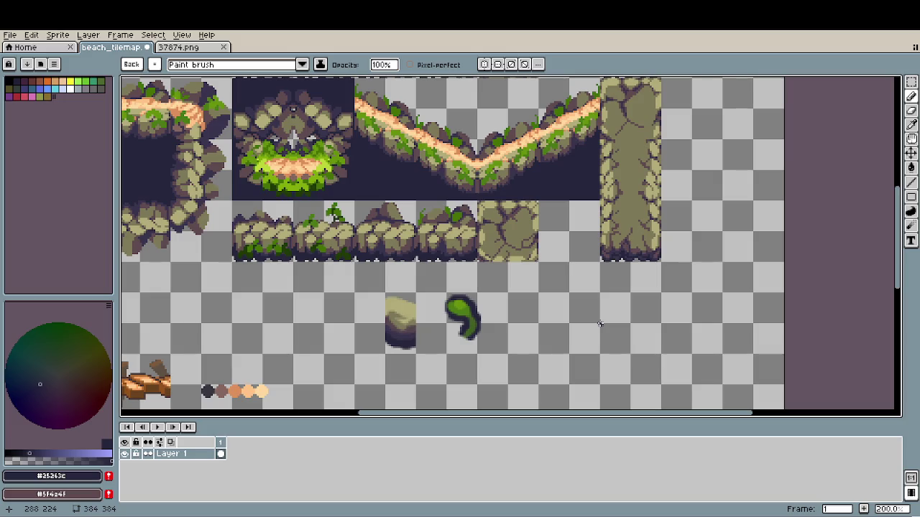
pyautogui.scroll(5, 587, 324)
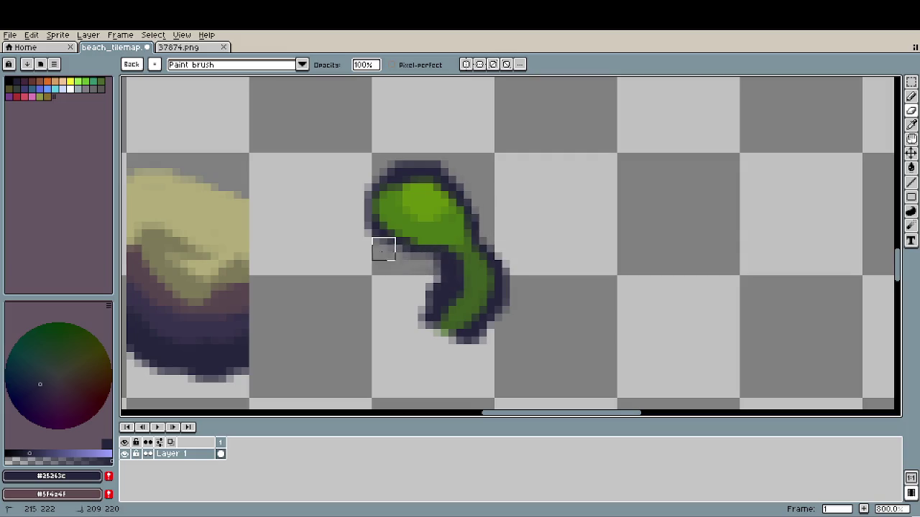
pyautogui.click(424, 310)
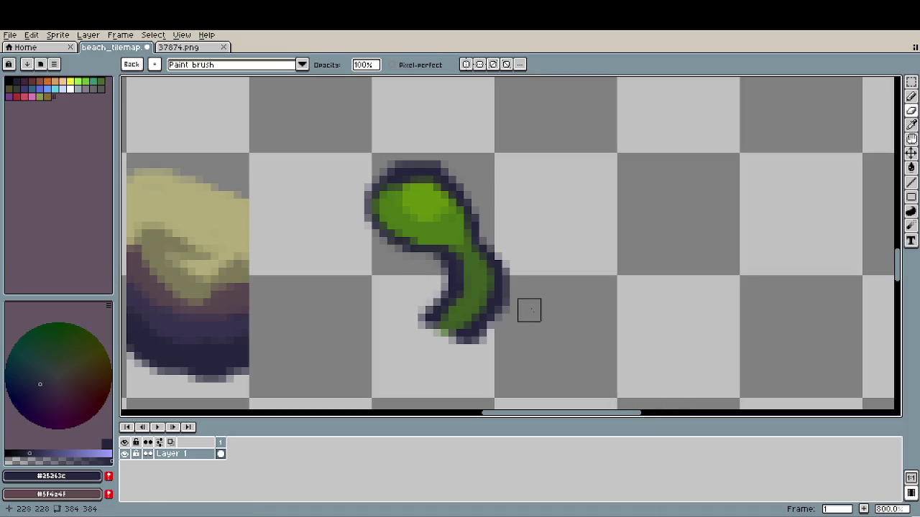
pyautogui.moveTo(513, 309); pyautogui.dragTo(508, 285)
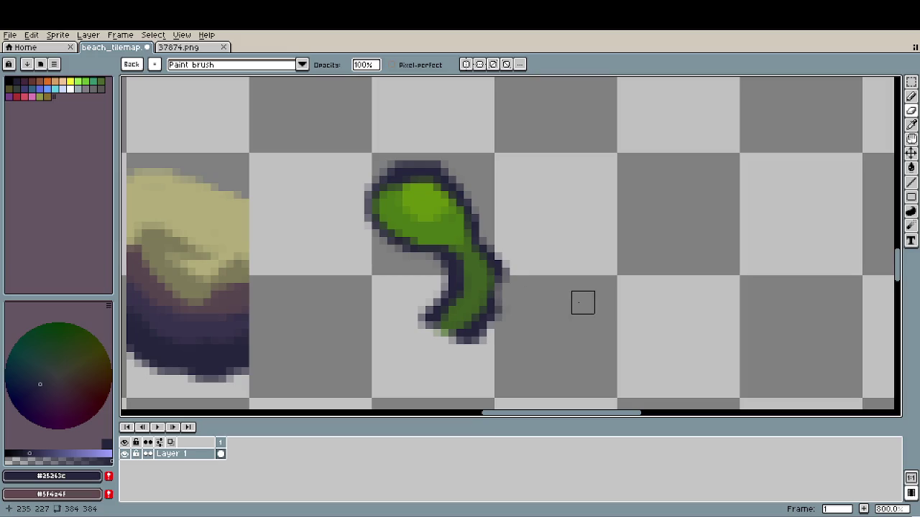
pyautogui.hotkey('ctrl', 'z')
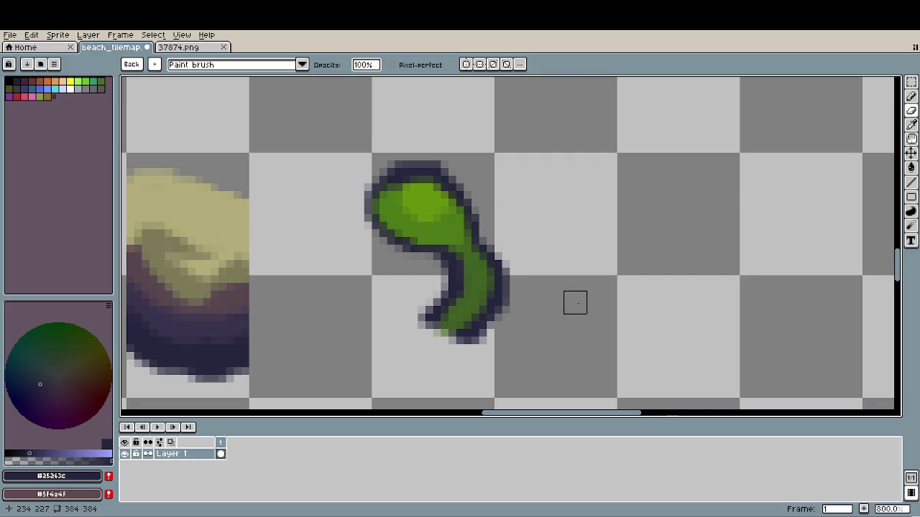
pyautogui.scroll(-3, 572, 306)
pyautogui.scroll(-1, 624, 315)
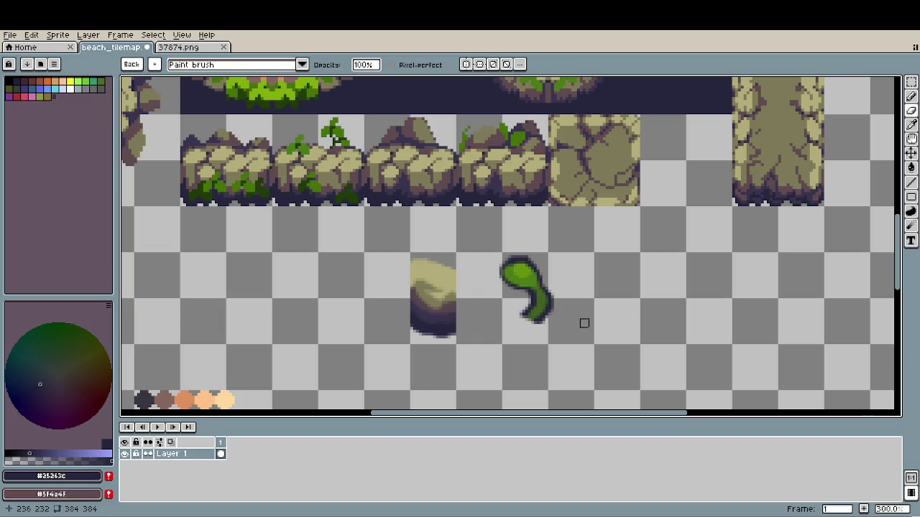
# - Pencil dark navy outline pixels up the stem to the leaf's underside and fill the stem green
pyautogui.scroll(4, 533, 297)
pyautogui.scroll(2, 536, 297)
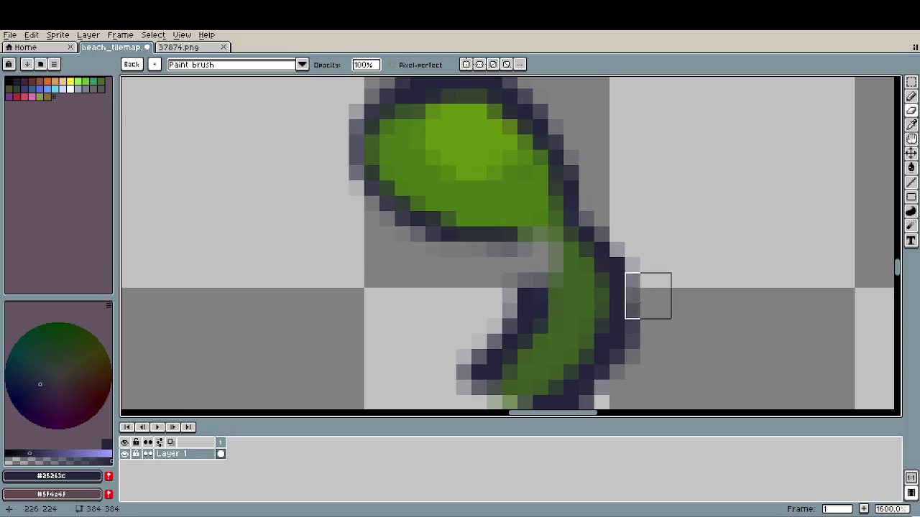
pyautogui.press('i')
pyautogui.press('b')
pyautogui.moveTo(539, 300)
pyautogui.mouseDown()
pyautogui.moveTo(540, 263)
pyautogui.moveTo(523, 246)
pyautogui.moveTo(539, 269)
pyautogui.moveTo(547, 217)
pyautogui.moveTo(571, 261)
pyautogui.moveTo(554, 323)
pyautogui.mouseUp()
pyautogui.keyDown('alt'); pyautogui.click(543, 216); pyautogui.keyUp('alt')
pyautogui.scroll(-3, 750, 377)
# - Darken the rock's top edge with its sampled muted colour
pyautogui.scroll(-3, 719, 302)
pyautogui.scroll(-2, 715, 288)
pyautogui.moveTo(709, 288); pyautogui.dragTo(684, 281)
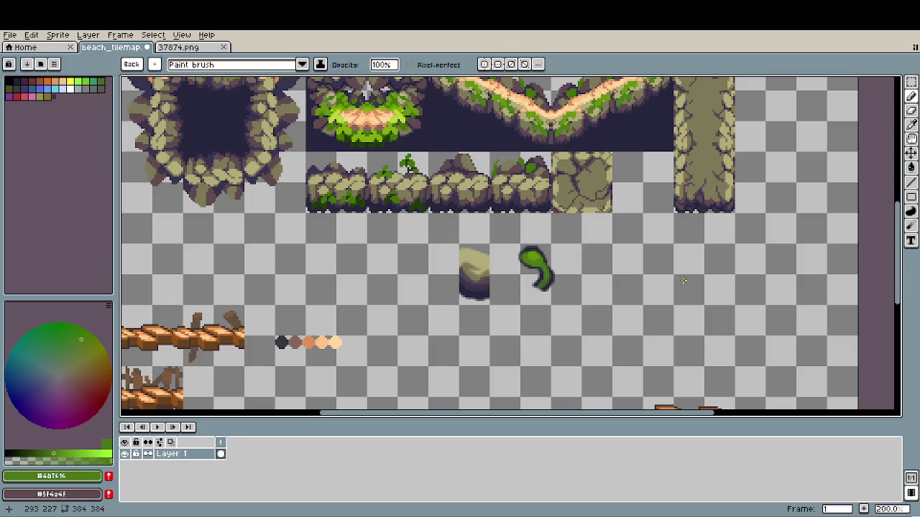
pyautogui.scroll(2, 468, 279)
pyautogui.scroll(3, 445, 266)
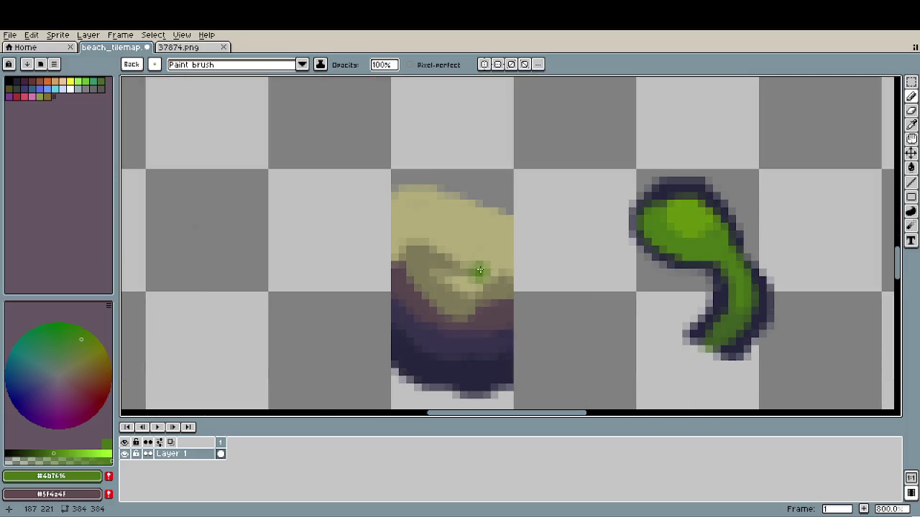
pyautogui.keyDown('alt'); pyautogui.click(437, 255); pyautogui.keyUp('alt')
pyautogui.moveTo(485, 216)
pyautogui.mouseDown()
pyautogui.moveTo(410, 191)
pyautogui.moveTo(480, 208)
pyautogui.moveTo(393, 208)
pyautogui.mouseUp()
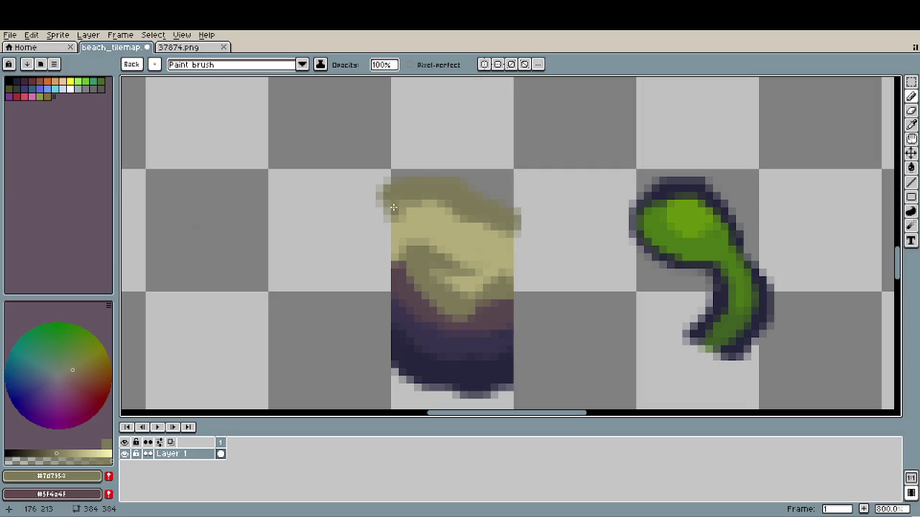
# - Erase stray pixels in the tiles left of the rock and between rock and leaf
pyautogui.press('m')
pyautogui.moveTo(333, 243); pyautogui.dragTo(343, 250)
pyautogui.press('Delete')
pyautogui.moveTo(561, 216); pyautogui.dragTo(568, 220)
pyautogui.press('Delete')
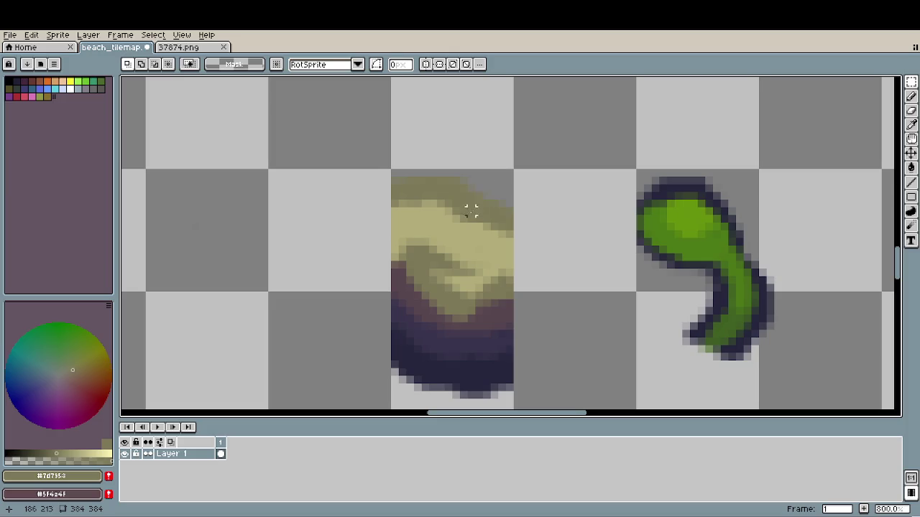
# - Brighten the rock top in light yellow and outline its top in dark navy, removing a stray dot
pyautogui.keyDown('alt'); pyautogui.click(425, 219); pyautogui.keyUp('alt')
pyautogui.press('b')
pyautogui.moveTo(402, 211)
pyautogui.mouseDown()
pyautogui.moveTo(491, 234)
pyautogui.moveTo(460, 211)
pyautogui.moveTo(402, 196)
pyautogui.moveTo(400, 168)
pyautogui.moveTo(516, 207)
pyautogui.mouseUp()
pyautogui.keyDown('alt'); pyautogui.click(493, 355); pyautogui.keyUp('alt')
pyautogui.click(542, 217)
pyautogui.hotkey('ctrl', 'z')
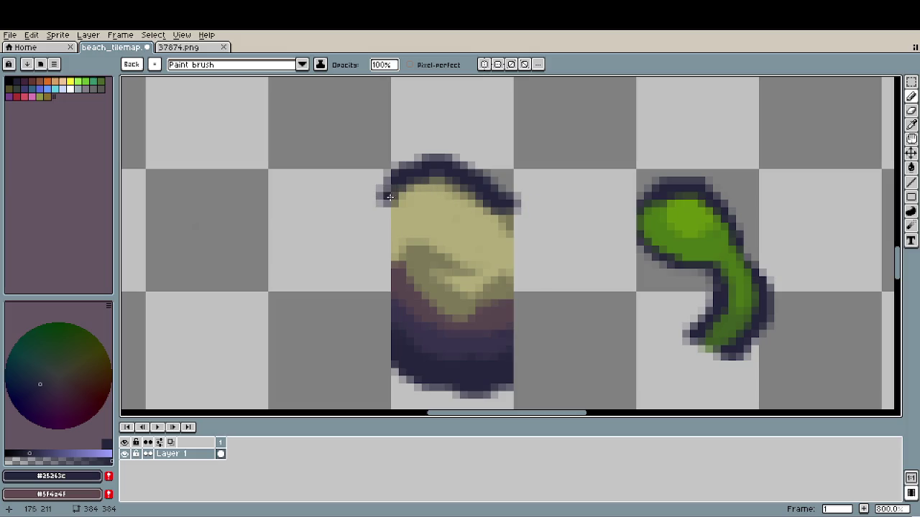
# - Remove the outline pixels above the rock and clear stray dark pixels in the tile beside it
pyautogui.press('m')
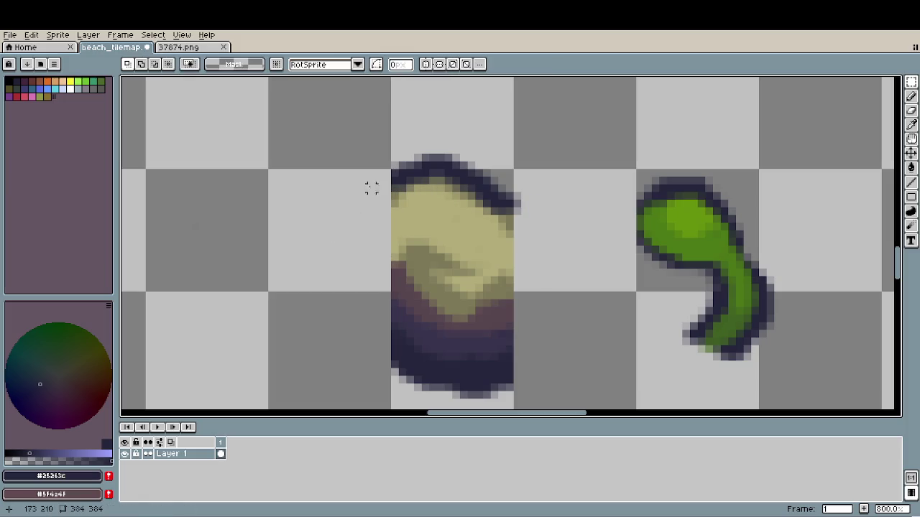
pyautogui.hotkey('ctrl', 'z')
pyautogui.moveTo(556, 187); pyautogui.dragTo(570, 233)
pyautogui.press('Delete')
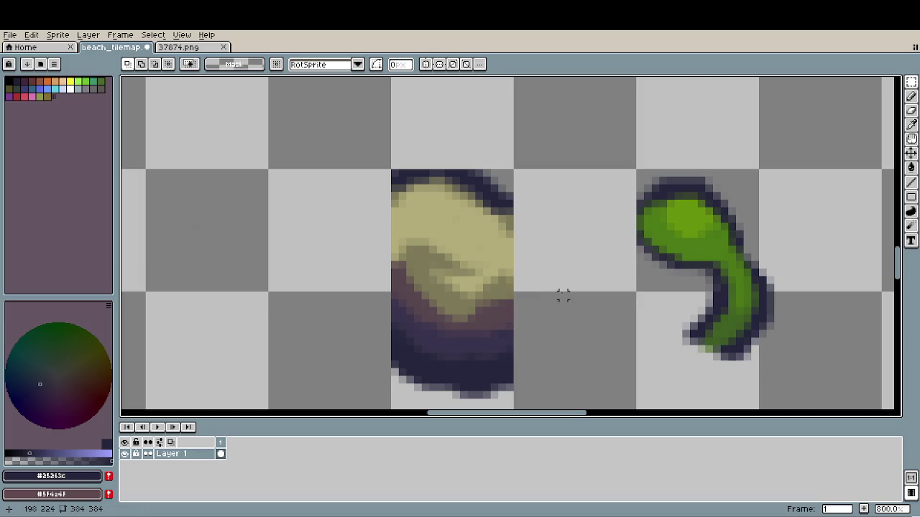
pyautogui.scroll(-1, 525, 310)
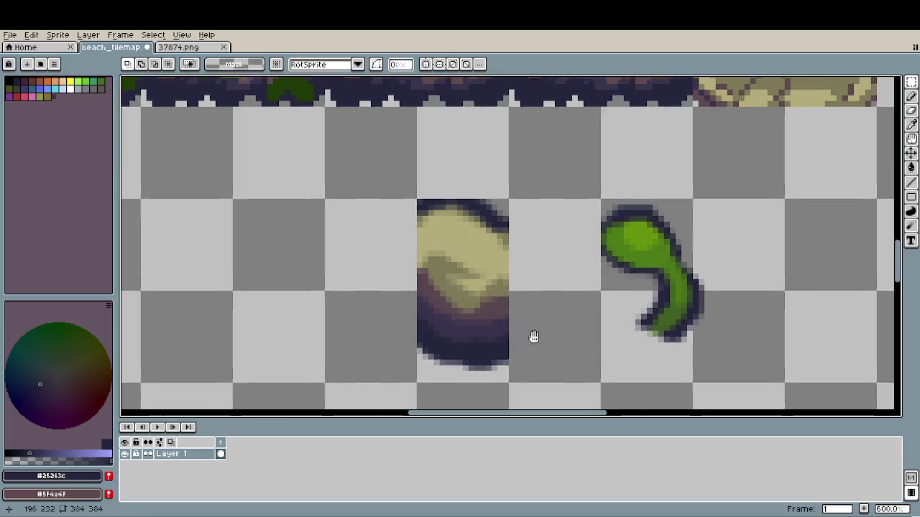
pyautogui.moveTo(538, 342); pyautogui.dragTo(468, 311)
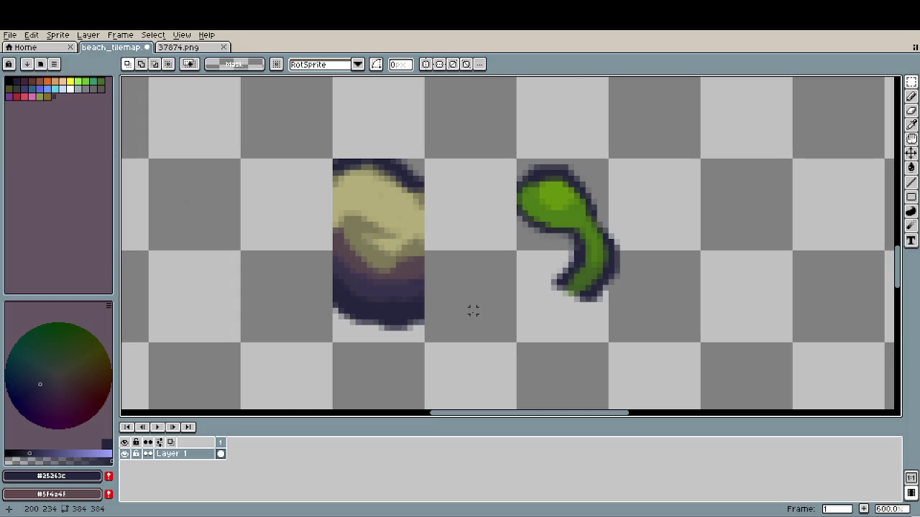
pyautogui.scroll(-2, 473, 311)
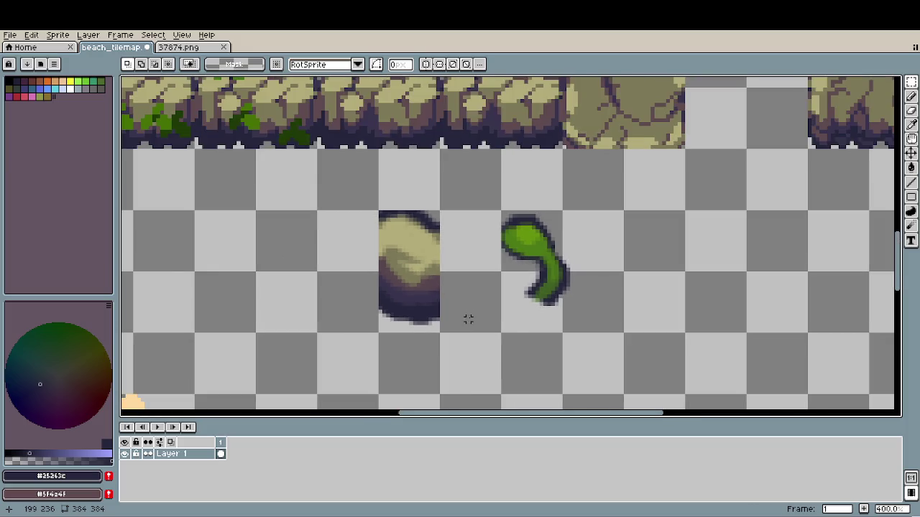
pyautogui.scroll(-2, 471, 313)
pyautogui.scroll(-1, 469, 317)
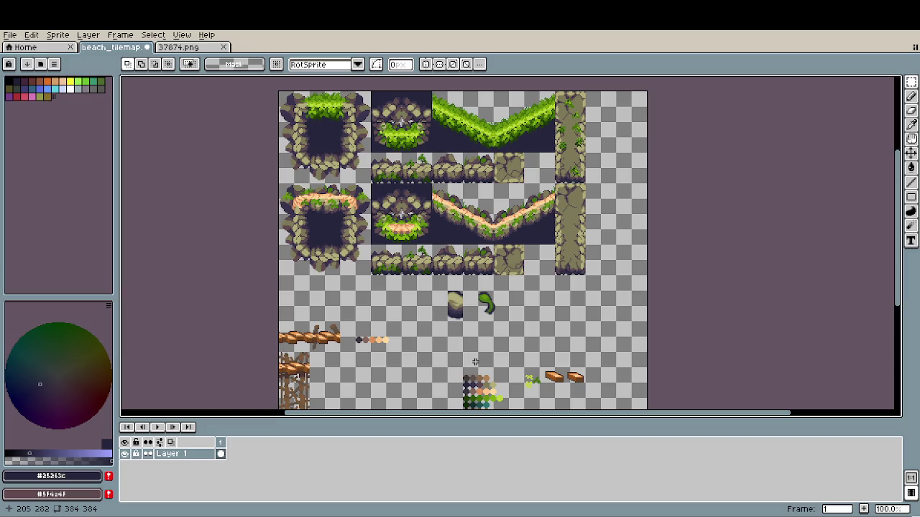
# - Pick light green from the existing foliage and highlight the sprout's leaf with it
pyautogui.scroll(3, 472, 310)
pyautogui.scroll(1, 474, 327)
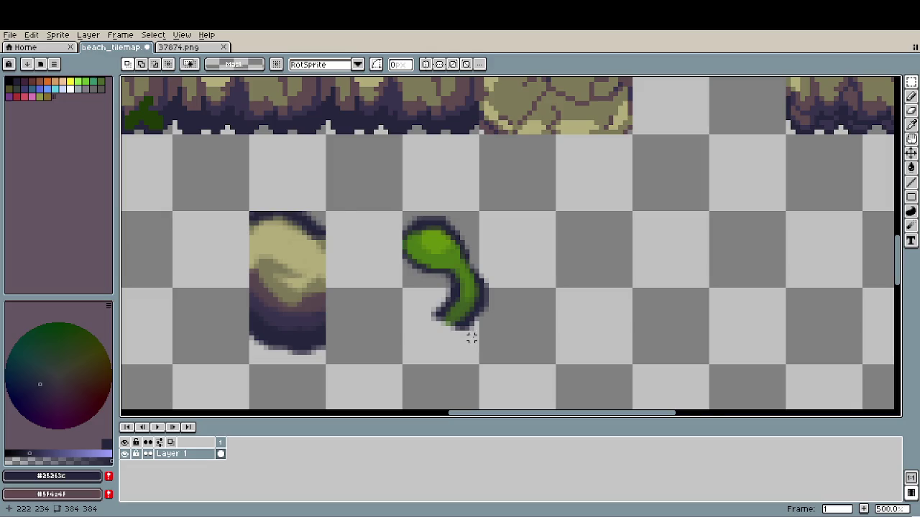
pyautogui.scroll(-2, 471, 335)
pyautogui.press('b')
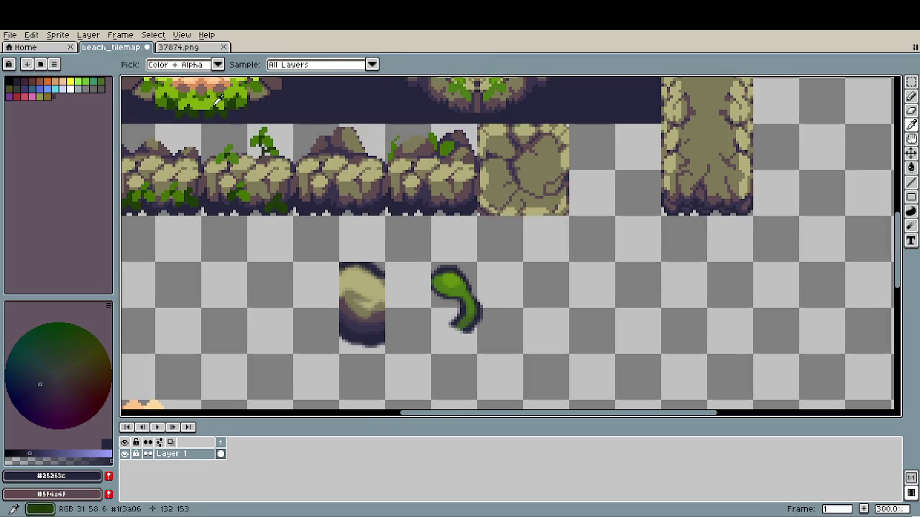
pyautogui.keyDown('alt'); pyautogui.click(451, 284); pyautogui.keyUp('alt')
pyautogui.scroll(1, 455, 266)
pyautogui.scroll(2, 455, 265)
pyautogui.scroll(-1, 455, 266)
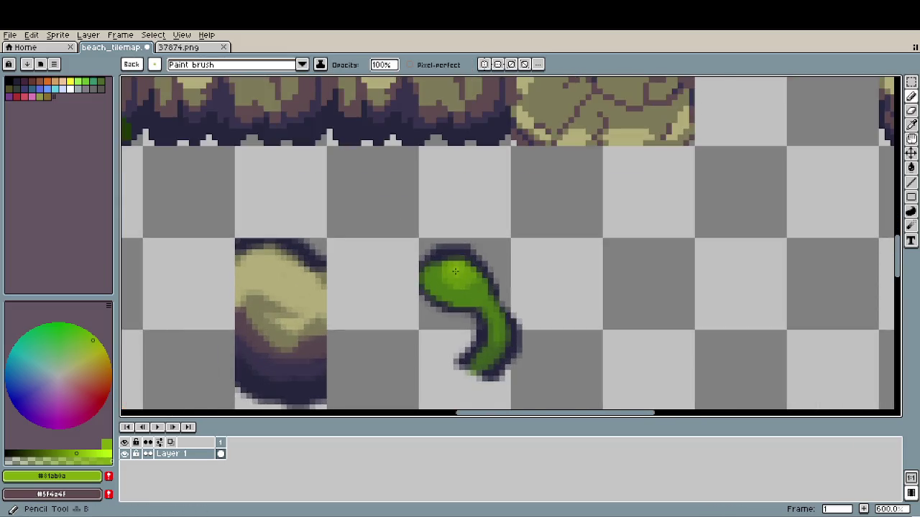
pyautogui.scroll(1, 446, 258)
pyautogui.scroll(2, 410, 242)
pyautogui.scroll(3, 390, 295)
pyautogui.scroll(2, 391, 295)
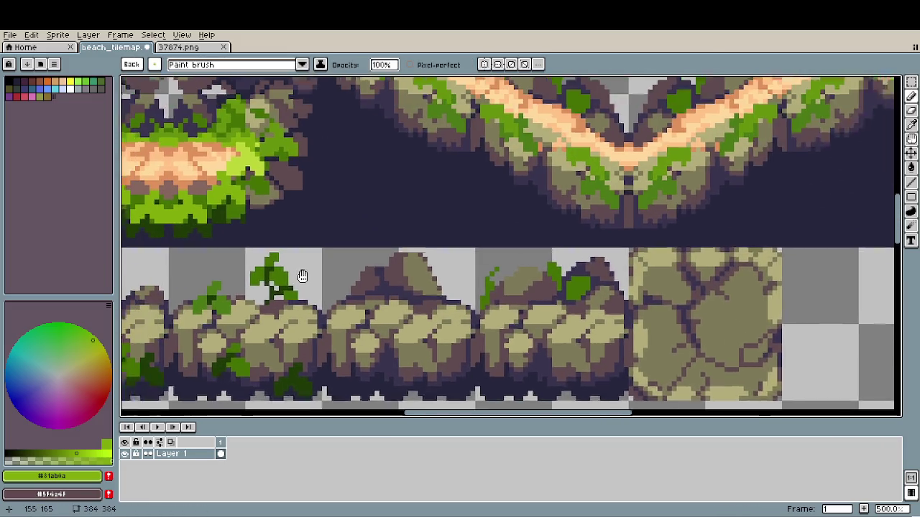
pyautogui.keyDown('alt'); pyautogui.click(189, 120); pyautogui.keyUp('alt')
pyautogui.moveTo(708, 340); pyautogui.dragTo(453, 138)
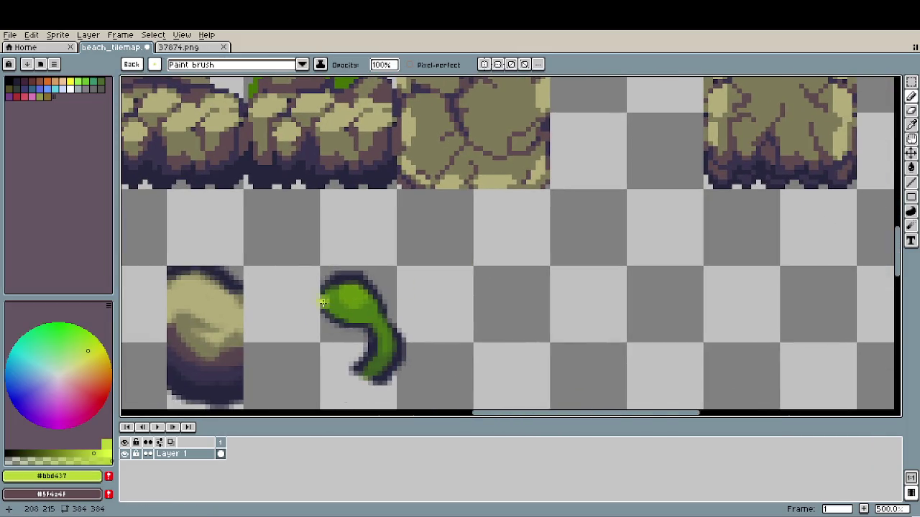
pyautogui.scroll(4, 361, 300)
pyautogui.moveTo(334, 280)
pyautogui.mouseDown()
pyautogui.moveTo(359, 302)
pyautogui.moveTo(352, 308)
pyautogui.moveTo(321, 277)
pyautogui.mouseUp()
# - Shade the sprout's lower stem with a darker green picked from the sprout
pyautogui.scroll(-2, 481, 318)
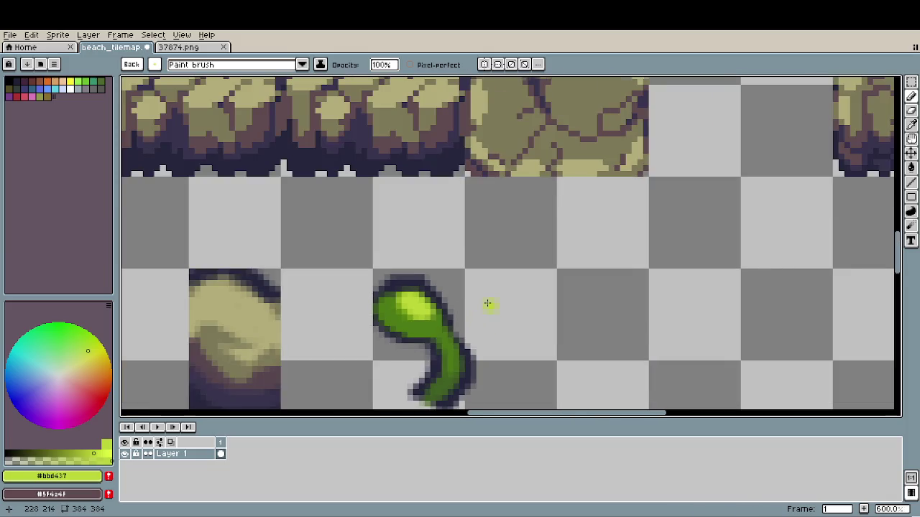
pyautogui.scroll(-2, 488, 304)
pyautogui.scroll(2, 431, 259)
pyautogui.scroll(2, 426, 265)
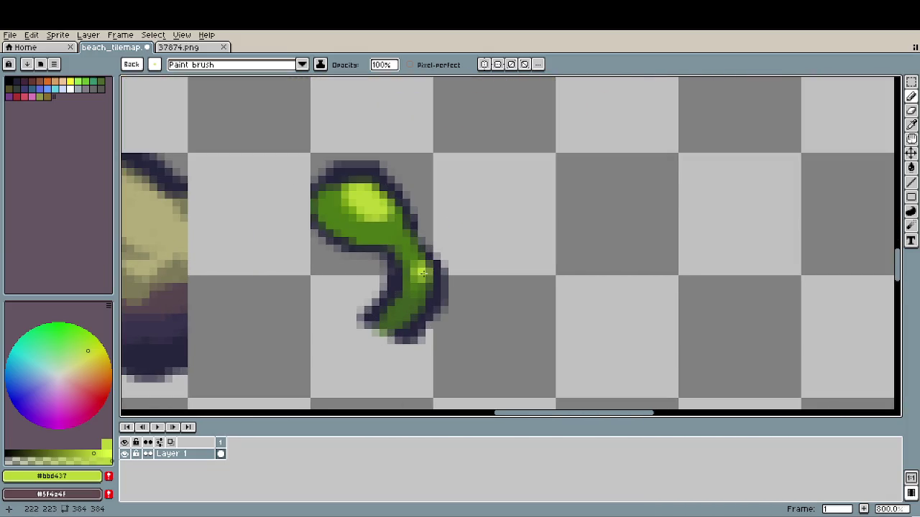
pyautogui.moveTo(345, 215)
pyautogui.mouseDown()
pyautogui.moveTo(390, 247)
pyautogui.moveTo(339, 263)
pyautogui.moveTo(363, 294)
pyautogui.moveTo(401, 314)
pyautogui.mouseUp()
pyautogui.scroll(3, 389, 248)
pyautogui.keyDown('alt'); pyautogui.click(369, 199); pyautogui.keyUp('alt')
pyautogui.hscroll(-2, 476, 343)
pyautogui.moveTo(477, 343)
pyautogui.mouseDown()
pyautogui.moveTo(503, 324)
pyautogui.moveTo(576, 349)
pyautogui.mouseUp()
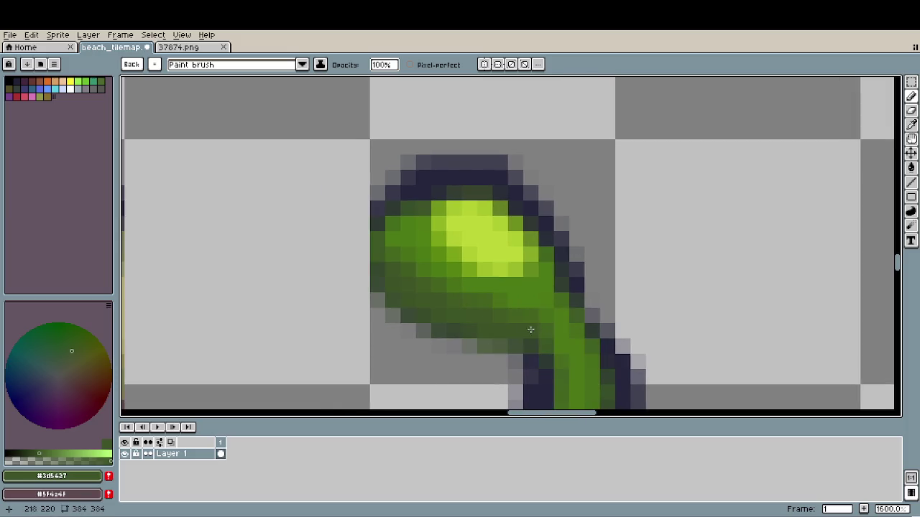
# - Try a navy outline along the sprout's lower-left edge, then undo it
pyautogui.keyDown('alt'); pyautogui.click(548, 380); pyautogui.keyUp('alt')
pyautogui.moveTo(549, 379)
pyautogui.mouseDown()
pyautogui.moveTo(512, 351)
pyautogui.moveTo(395, 304)
pyautogui.moveTo(363, 250)
pyautogui.moveTo(348, 255)
pyautogui.moveTo(347, 287)
pyautogui.mouseUp()
pyautogui.hotkey('ctrl', 'z')
pyautogui.hotkey('ctrl', 'z')
pyautogui.hotkey('ctrl', 'z')
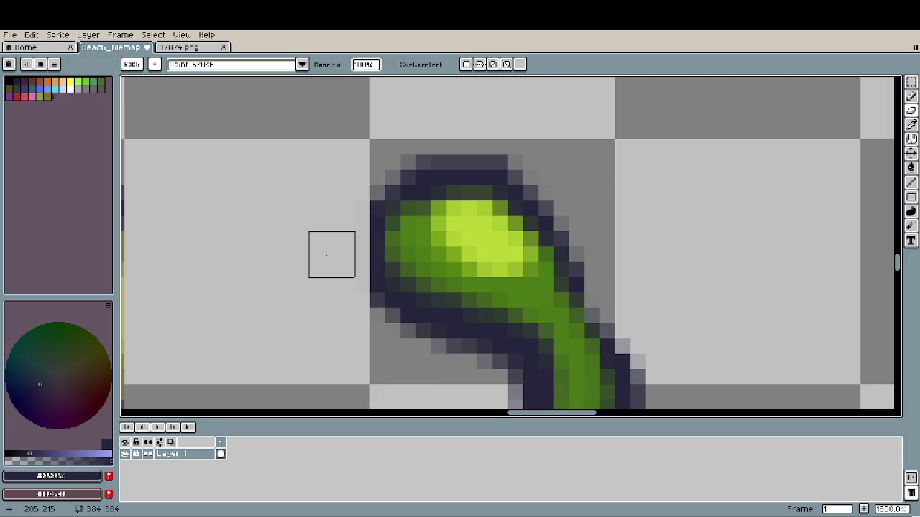
pyautogui.scroll(-5, 306, 283)
pyautogui.scroll(-3, 306, 284)
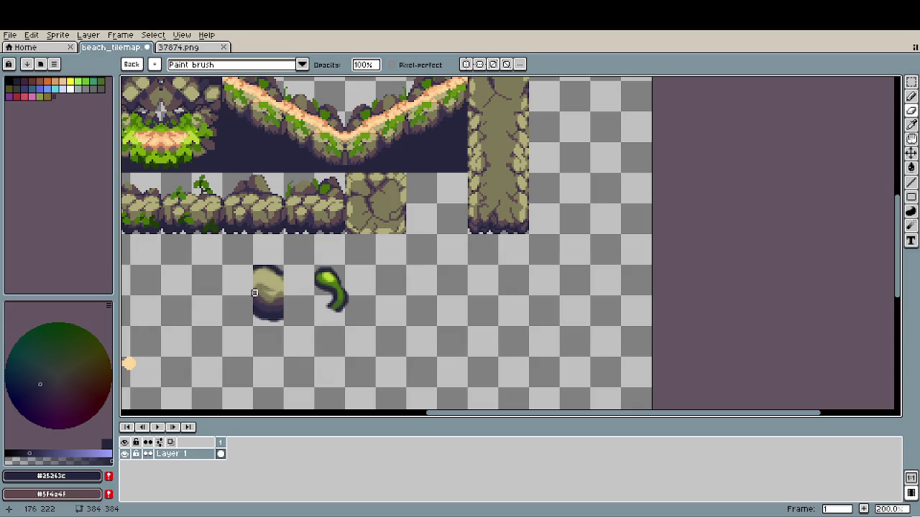
# - Zoom in on the beach tilemap to inspect the new rock sprite
pyautogui.scroll(1, 256, 293)
pyautogui.scroll(2, 261, 291)
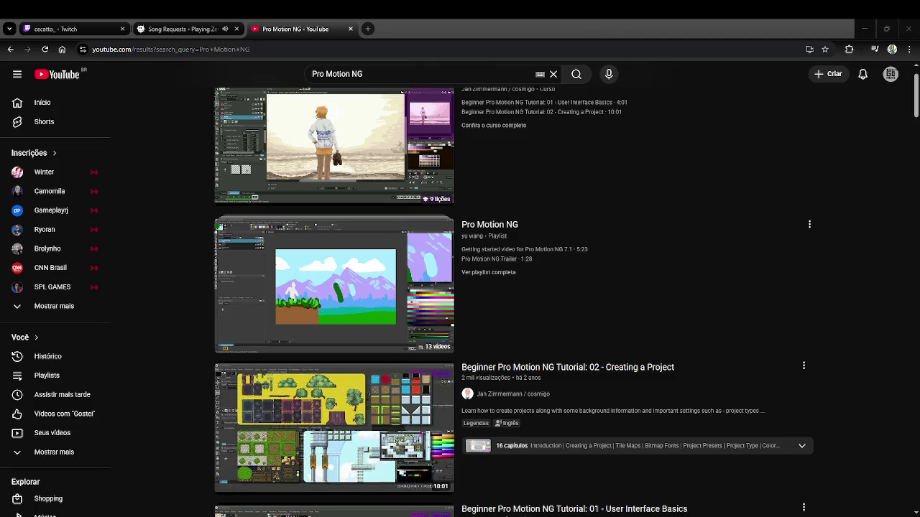
pyautogui.moveTo(334, 285)
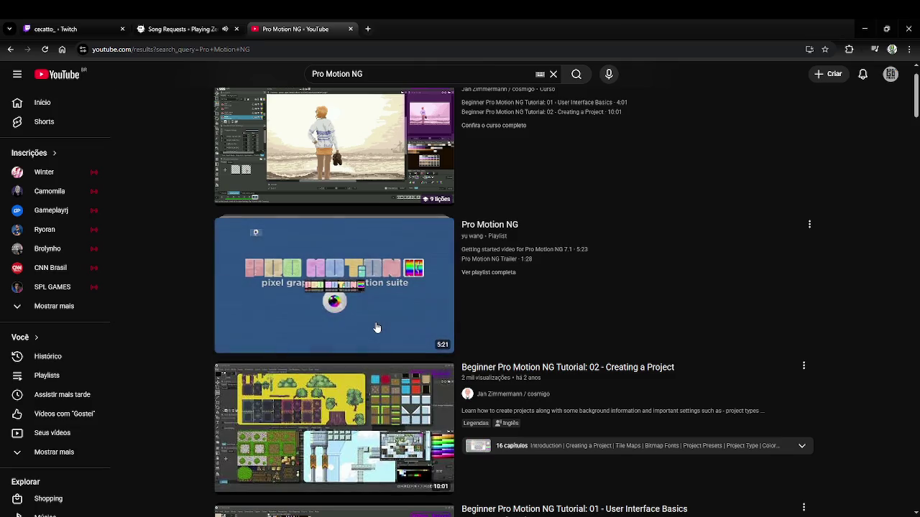
# - Skim the Pro Motion NG 7.1 Getting started video from about 1:04 to 5:04, then return to results
pyautogui.click(377, 325)
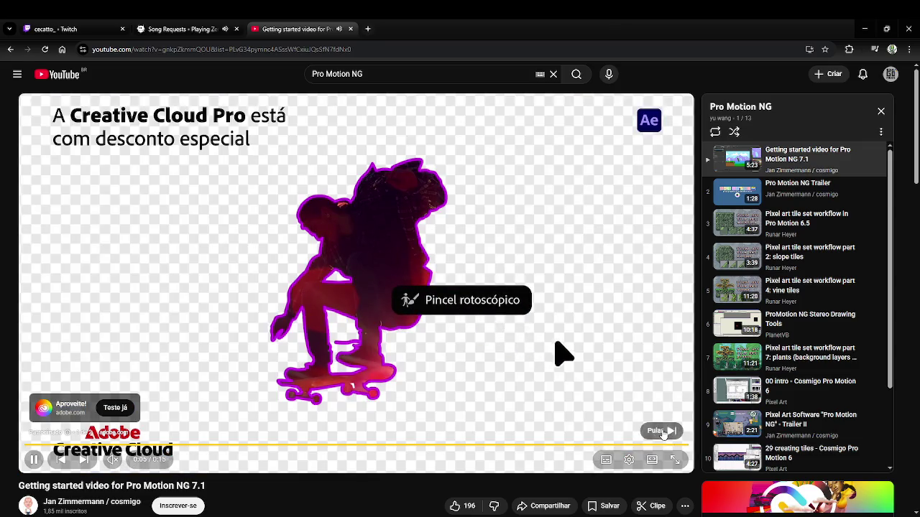
pyautogui.click(659, 431)
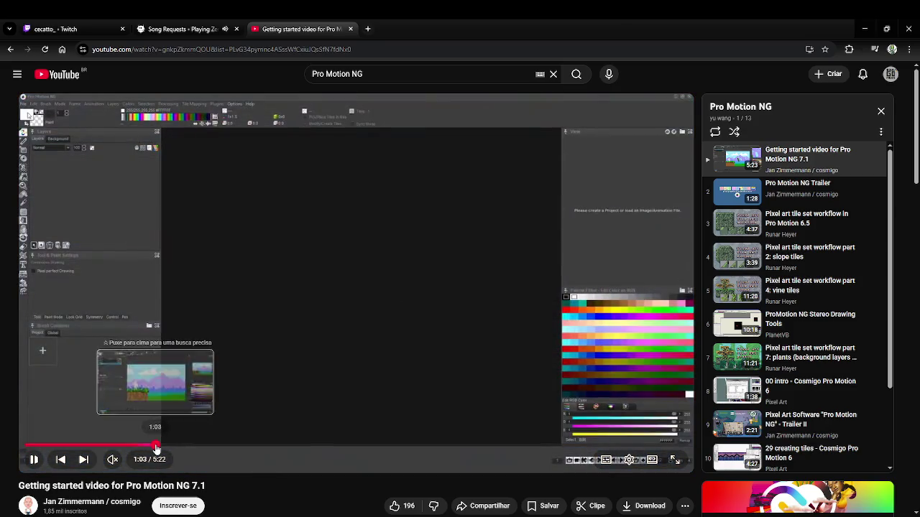
pyautogui.click(155, 447)
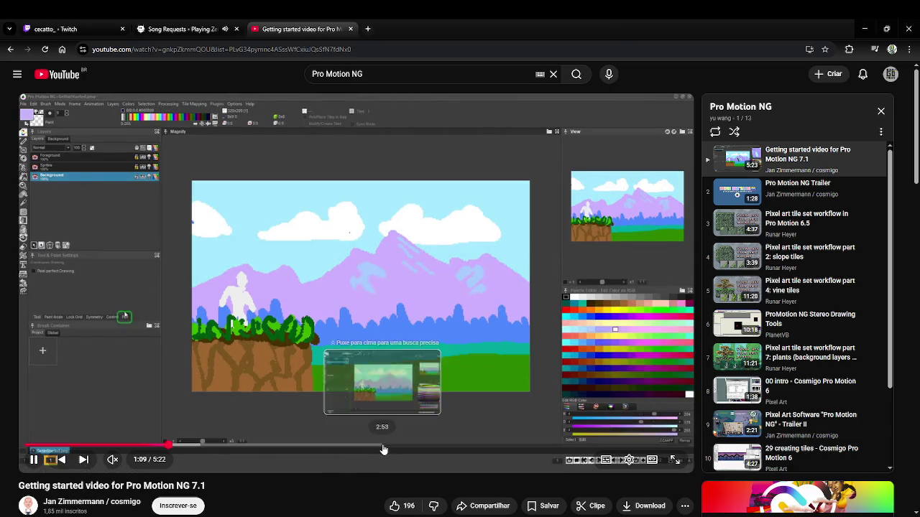
pyautogui.moveTo(383, 447); pyautogui.dragTo(534, 451)
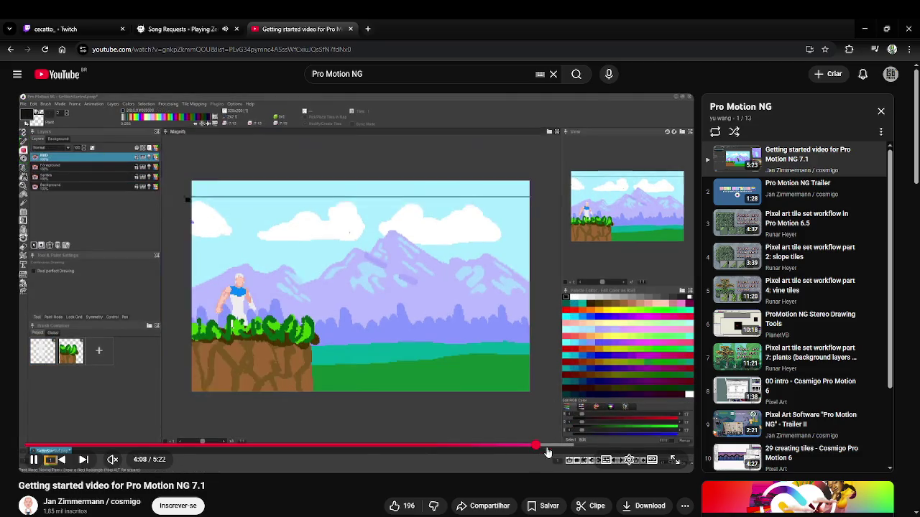
pyautogui.click(593, 448)
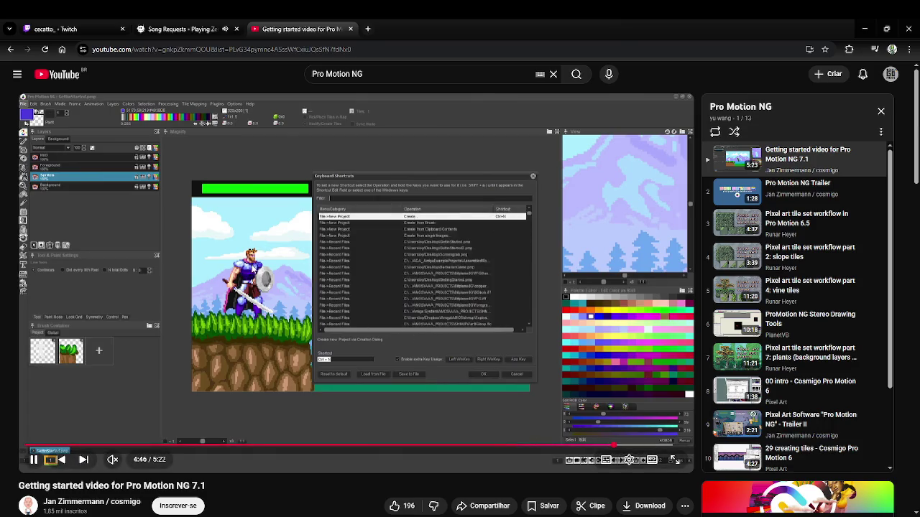
pyautogui.click(653, 447)
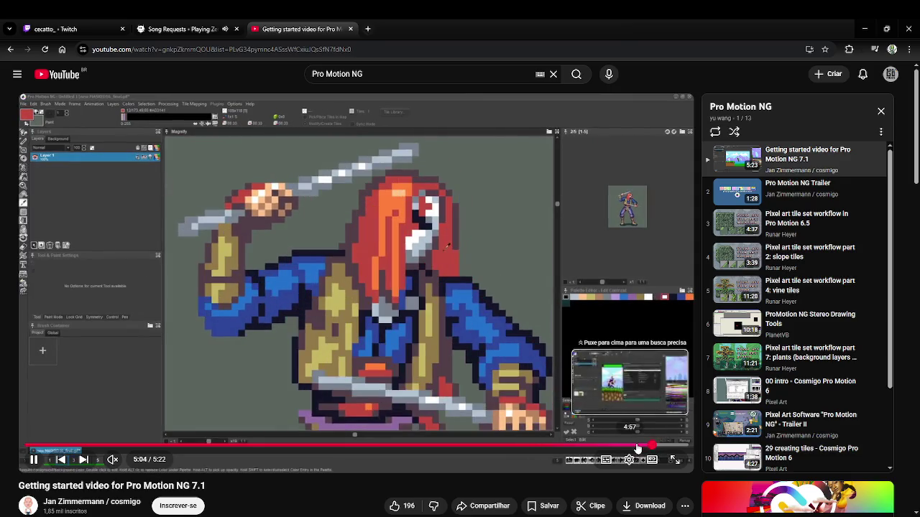
pyautogui.click(639, 447)
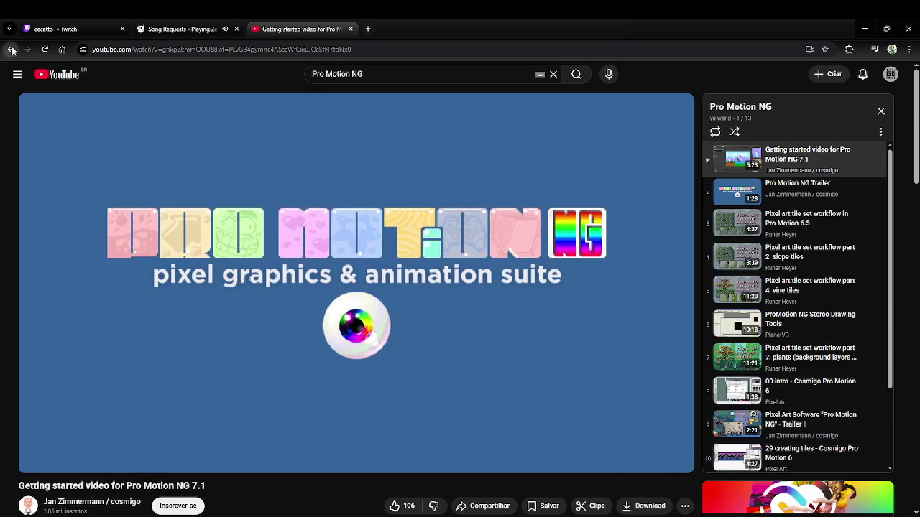
pyautogui.click(10, 49)
# - Skim the Creating a Project tutorial chapters, from Color Palette through Auto Backup Files
pyautogui.scroll(-1, 303, 349)
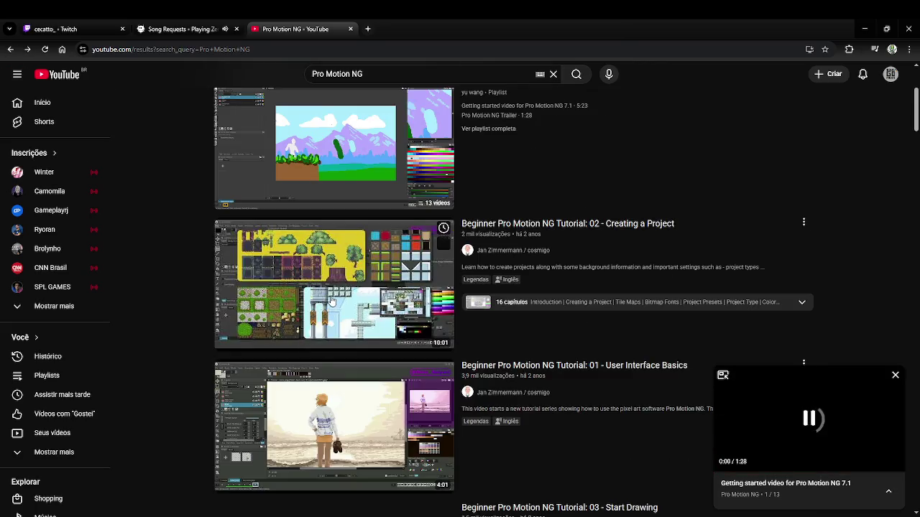
pyautogui.click(331, 300)
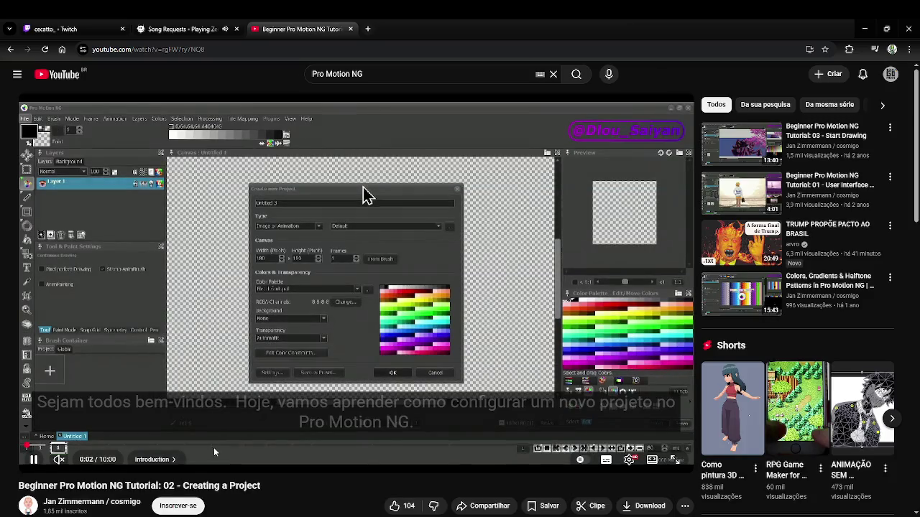
pyautogui.click(203, 447)
pyautogui.click(225, 447)
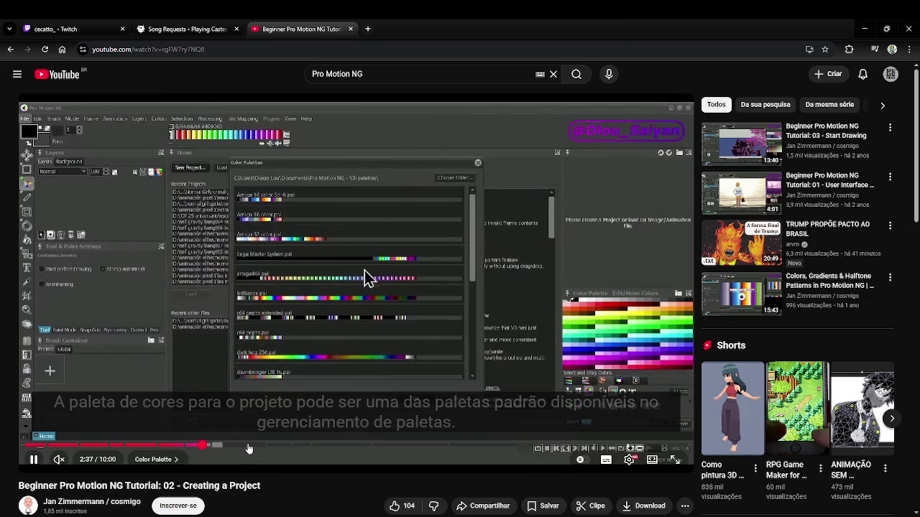
pyautogui.click(247, 448)
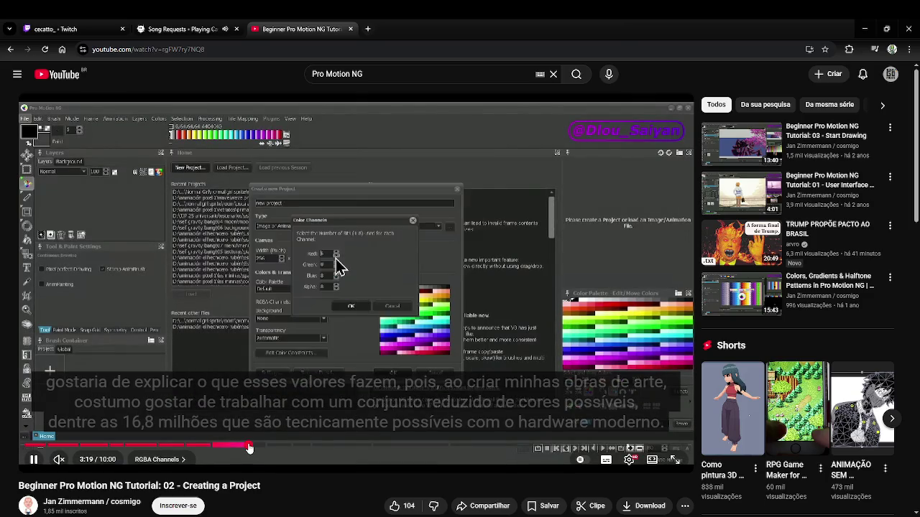
pyautogui.click(296, 447)
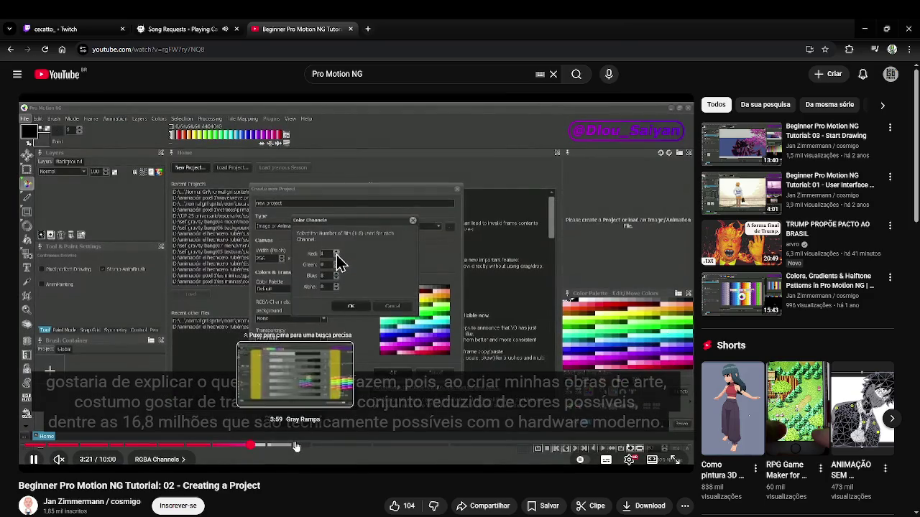
pyautogui.click(401, 447)
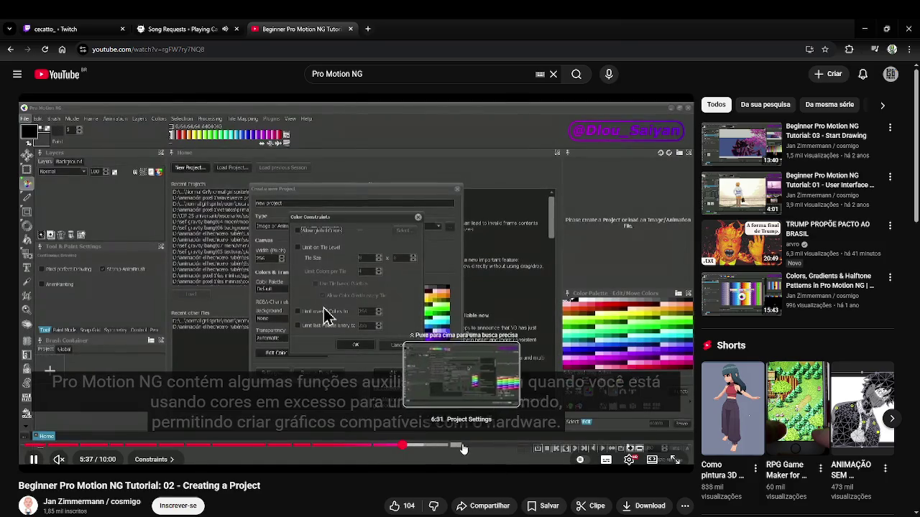
pyautogui.click(486, 447)
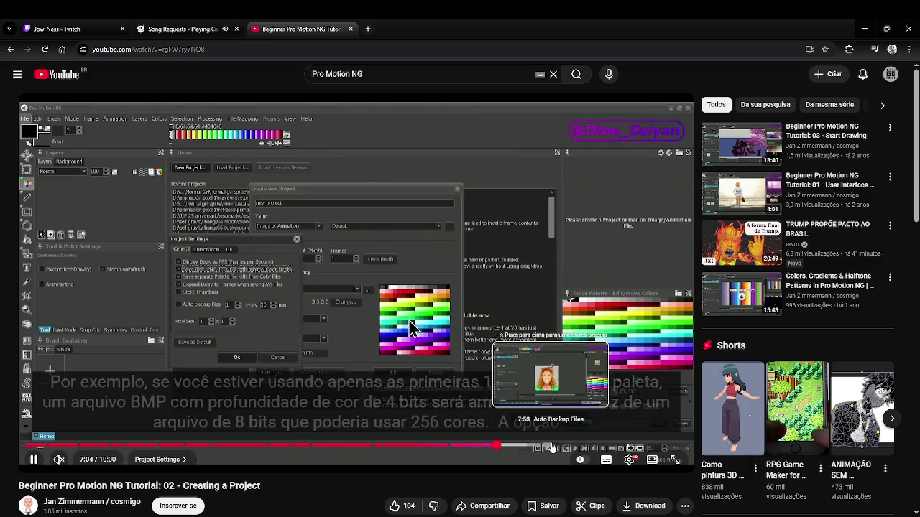
pyautogui.click(555, 447)
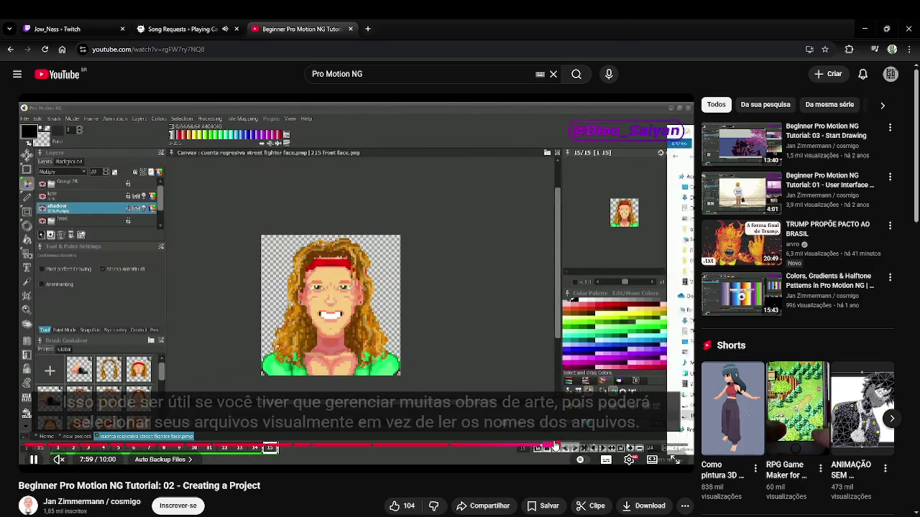
# - Go back to the search results and play New features in Pro Motion NG - V8
pyautogui.hotkey('alt', 'Left')
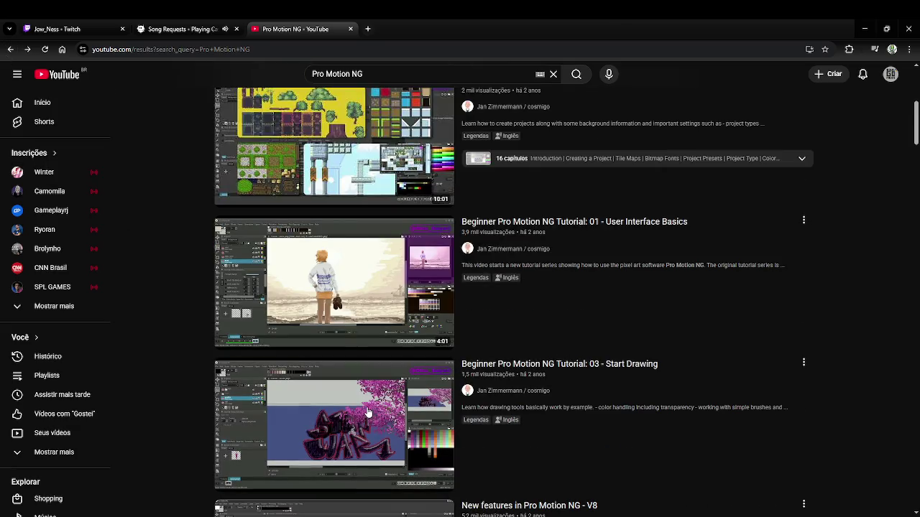
pyautogui.scroll(-1, 362, 410)
pyautogui.scroll(-2, 356, 409)
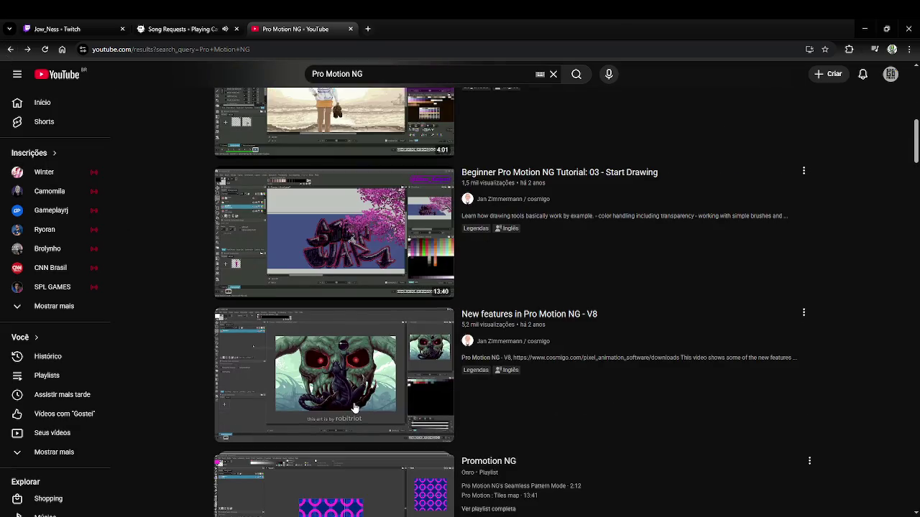
pyautogui.moveTo(334, 375)
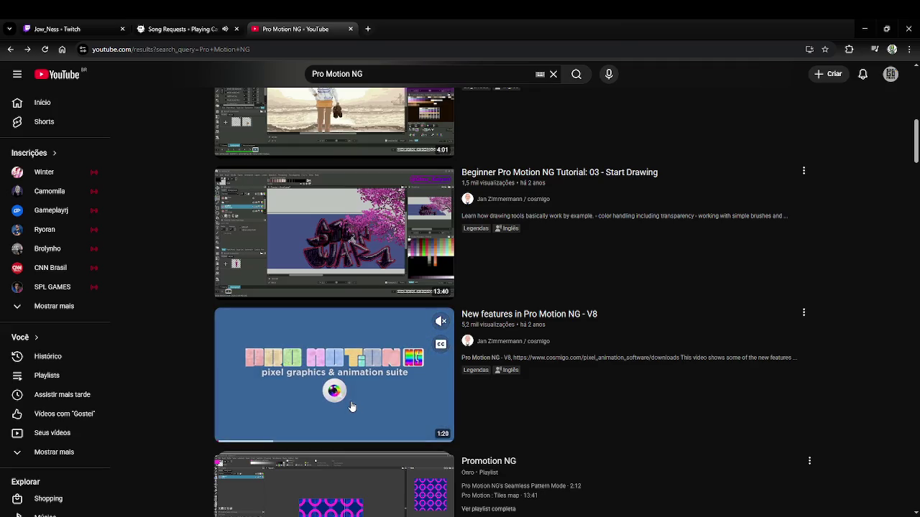
pyautogui.click(348, 404)
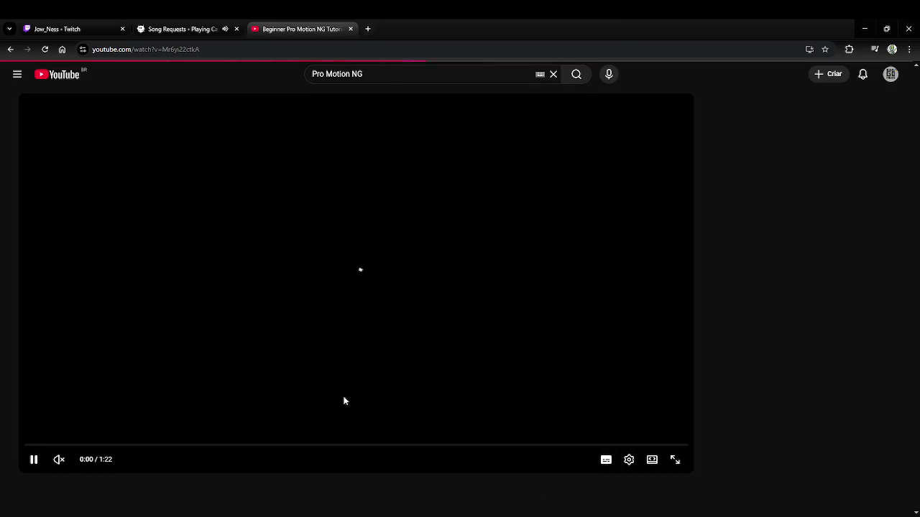
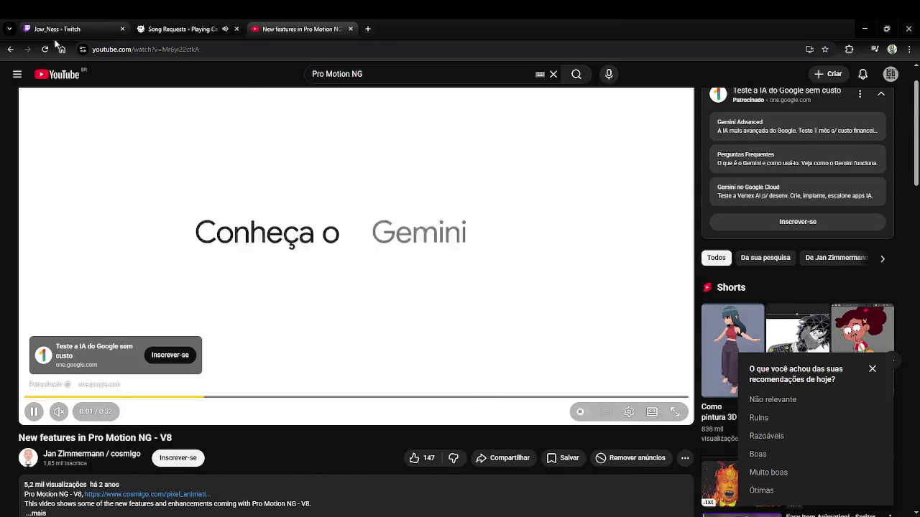
# - Return from the feature video to the Pro Motion NG results and scroll down through them
pyautogui.click(12, 49)
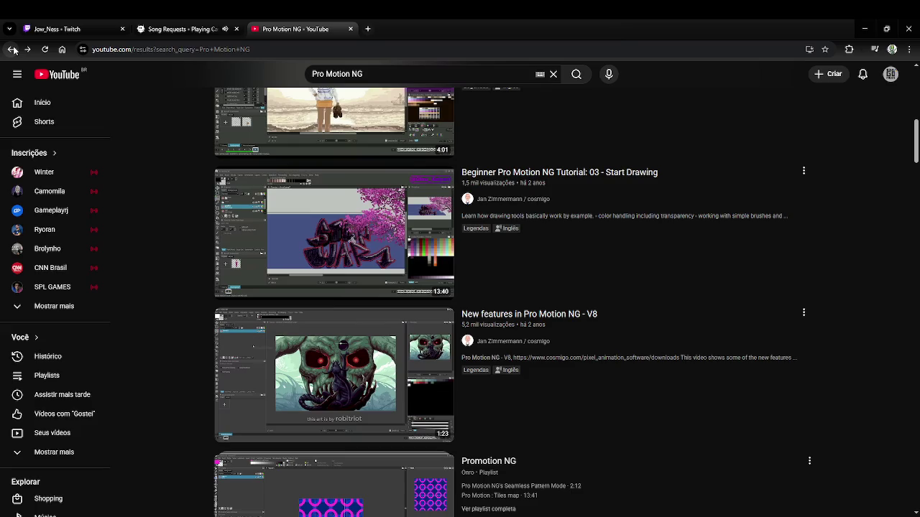
pyautogui.scroll(-2, 285, 210)
pyautogui.scroll(-2, 371, 252)
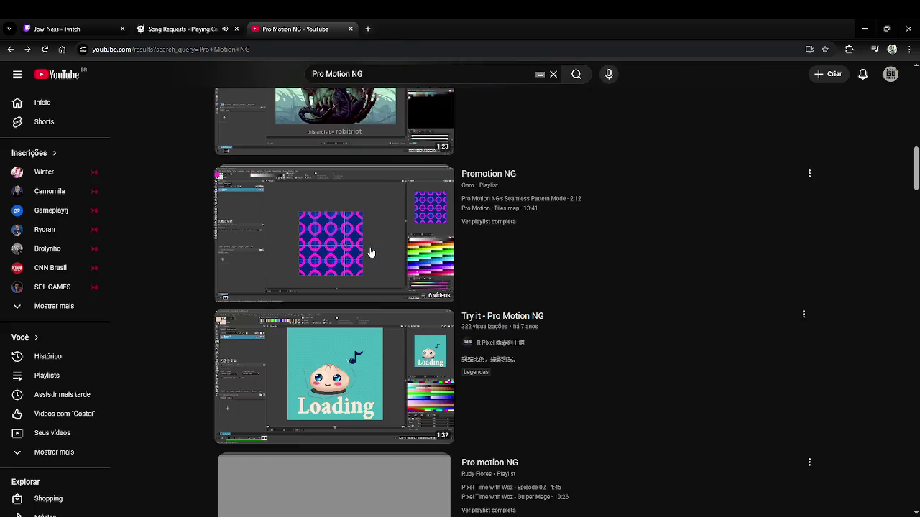
pyautogui.scroll(-1, 369, 251)
pyautogui.scroll(-2, 369, 251)
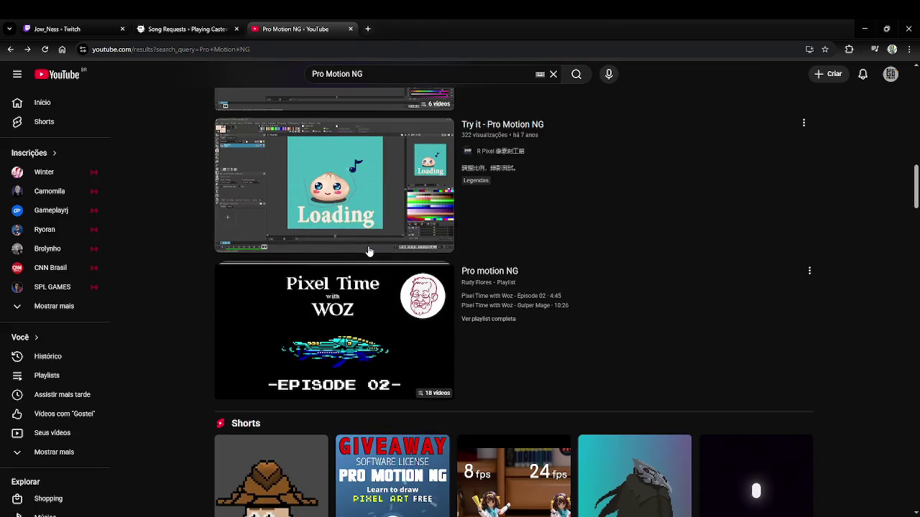
pyautogui.scroll(-1, 369, 250)
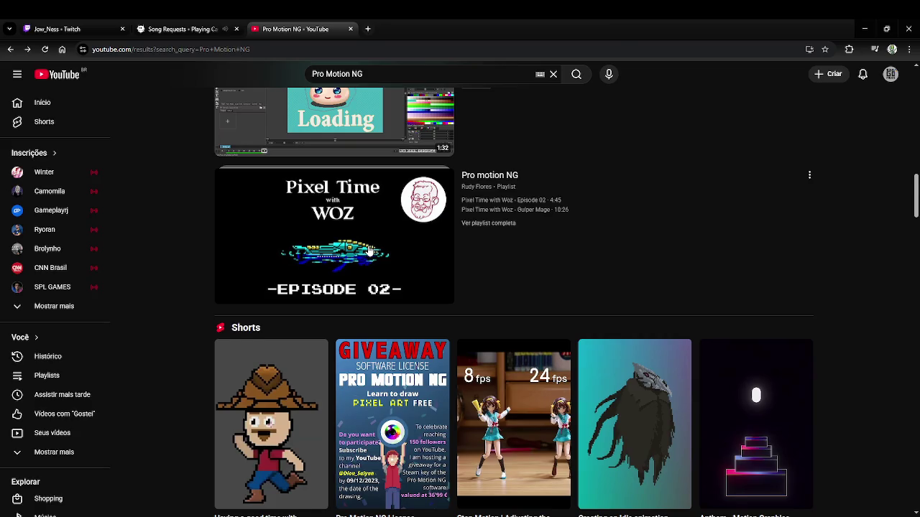
pyautogui.scroll(-2, 369, 251)
pyautogui.scroll(-1, 369, 251)
pyautogui.scroll(-1, 369, 250)
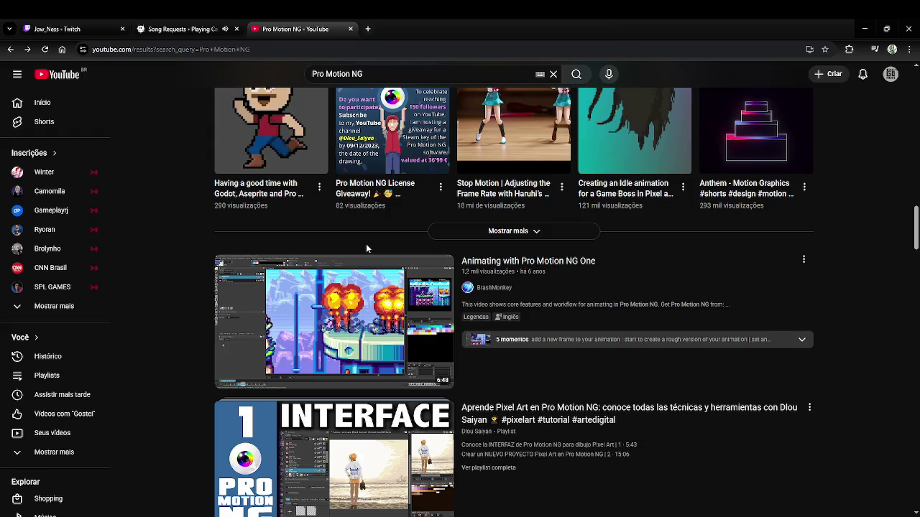
pyautogui.scroll(-1, 366, 248)
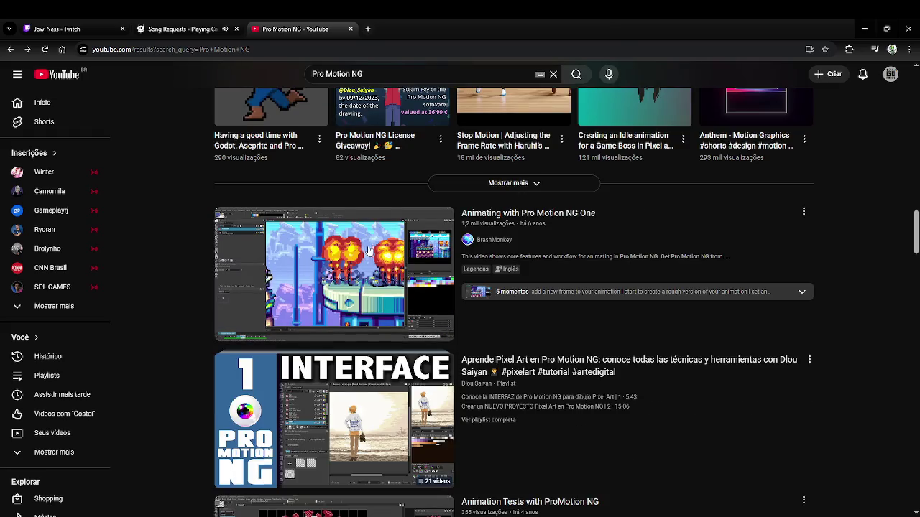
pyautogui.scroll(-2, 363, 288)
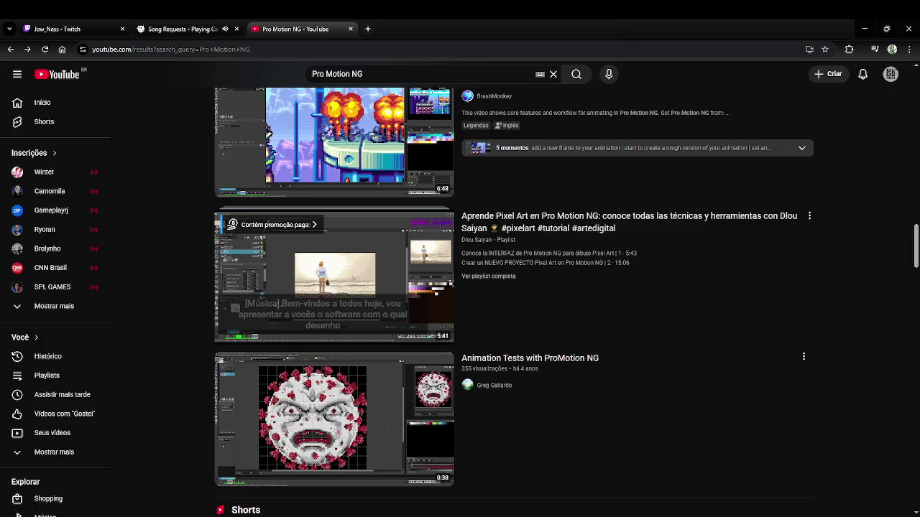
pyautogui.scroll(-2, 343, 265)
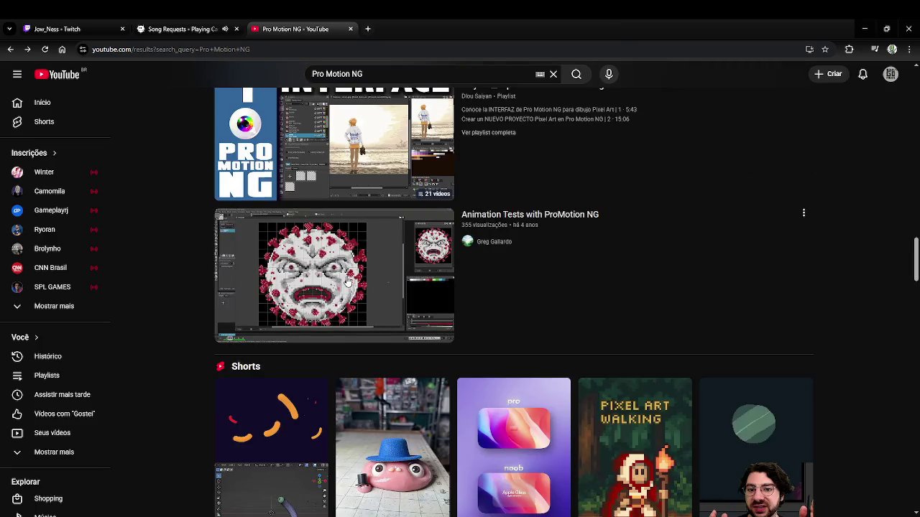
pyautogui.scroll(-2, 347, 279)
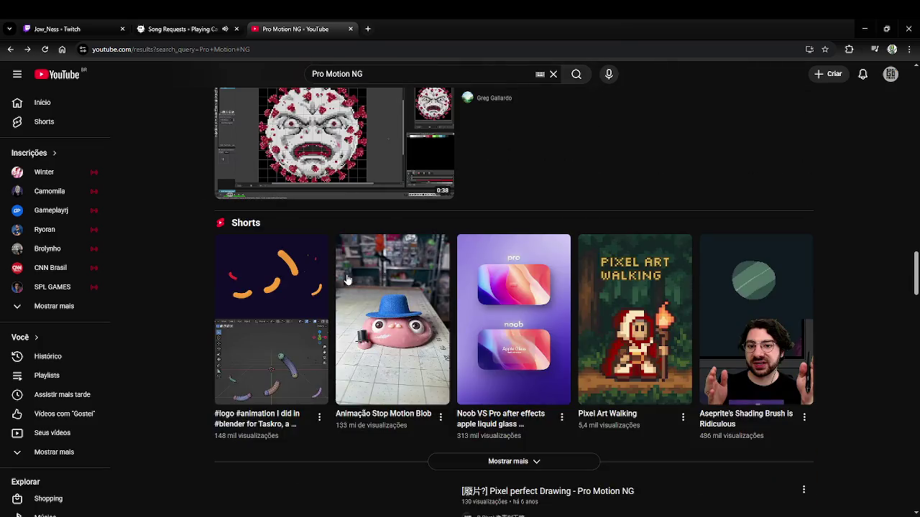
pyautogui.scroll(-1, 347, 279)
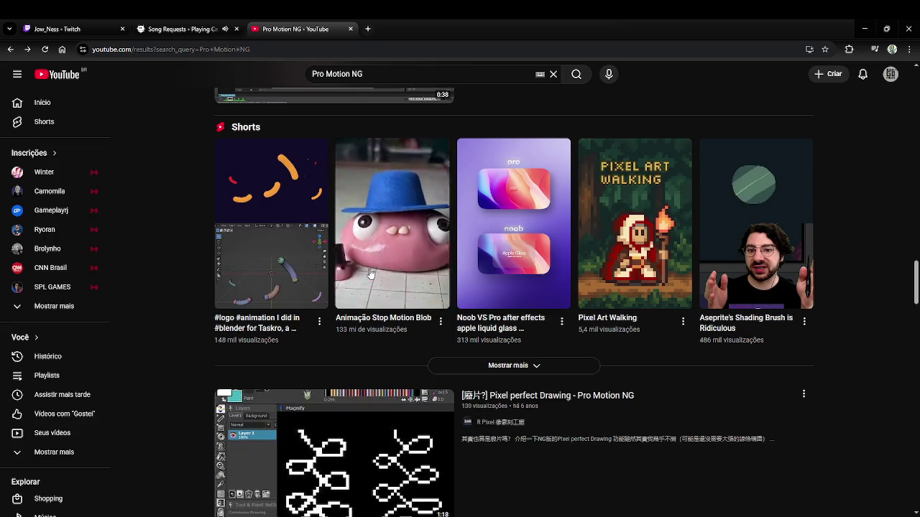
pyautogui.scroll(-1, 368, 274)
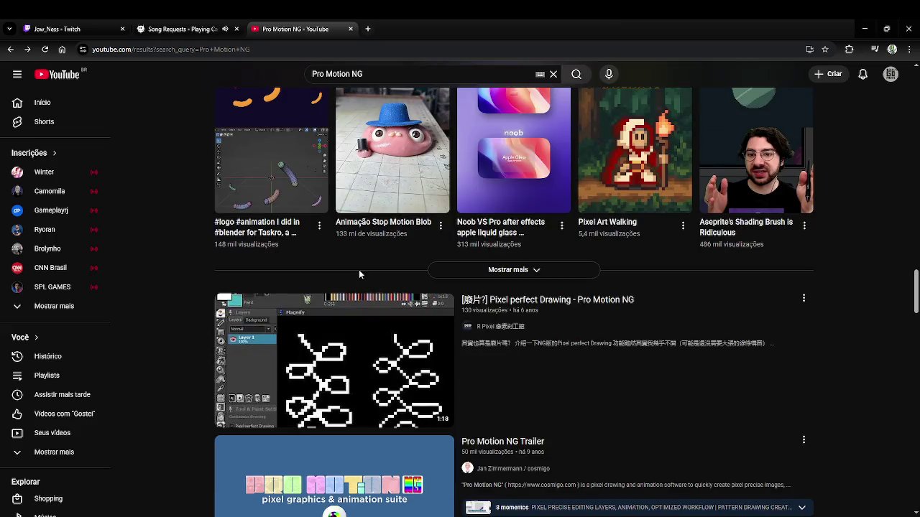
pyautogui.scroll(-3, 358, 270)
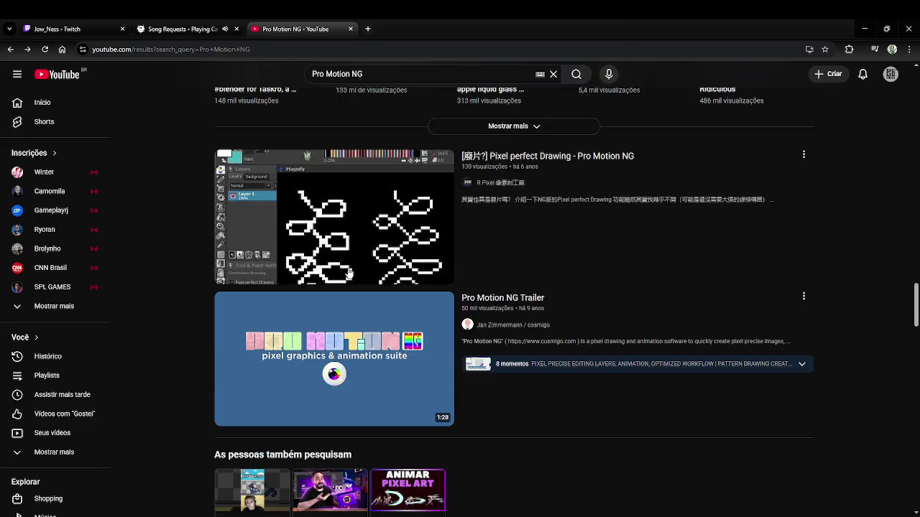
pyautogui.scroll(-1, 336, 267)
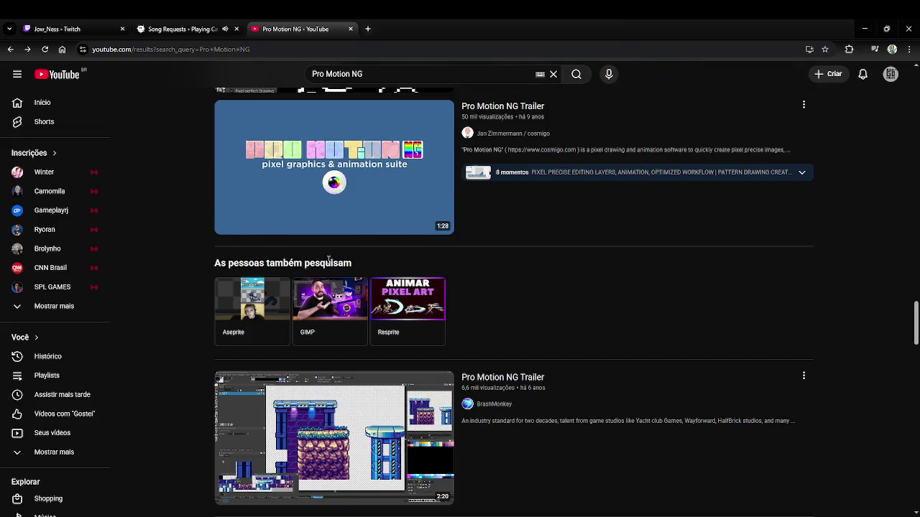
pyautogui.scroll(-1, 309, 258)
pyautogui.scroll(-1, 309, 258)
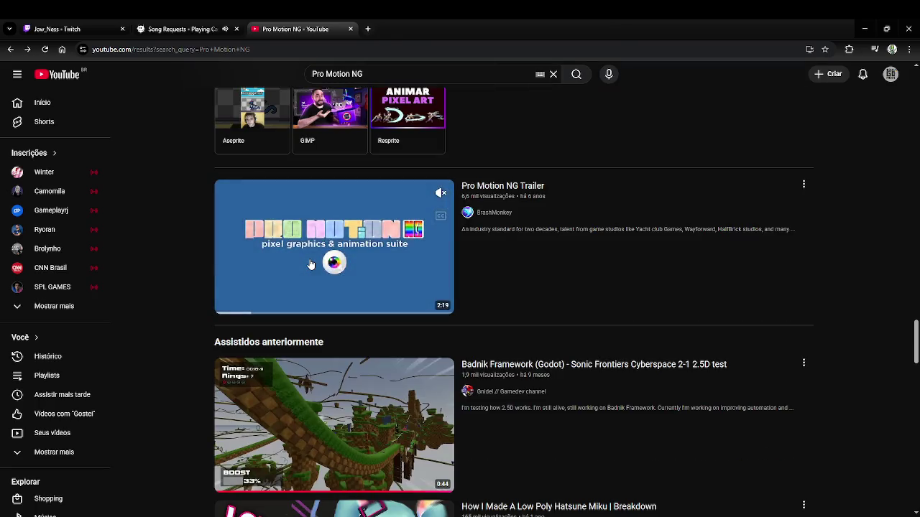
pyautogui.scroll(-2, 310, 264)
pyautogui.scroll(-1, 311, 264)
pyautogui.scroll(-1, 311, 265)
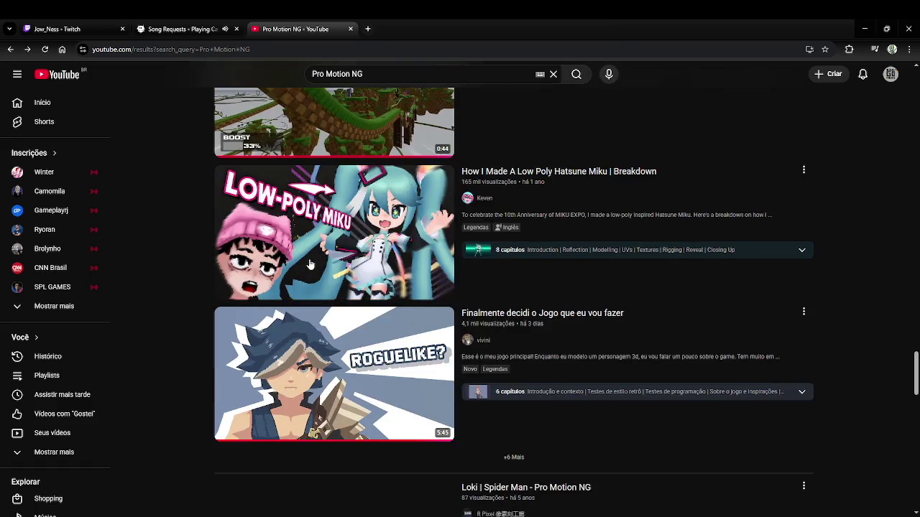
pyautogui.scroll(-1, 311, 264)
pyautogui.scroll(-1, 309, 264)
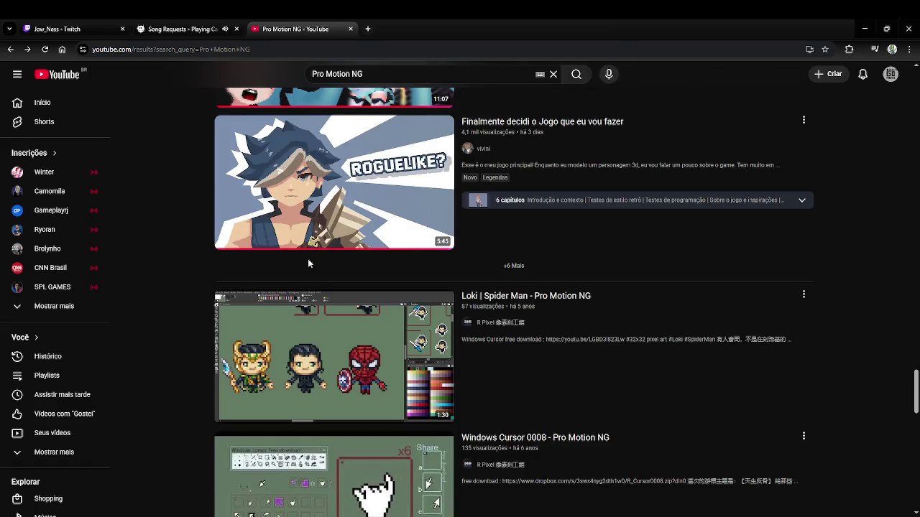
pyautogui.scroll(-1, 308, 264)
pyautogui.scroll(-1, 307, 262)
pyautogui.scroll(-2, 308, 261)
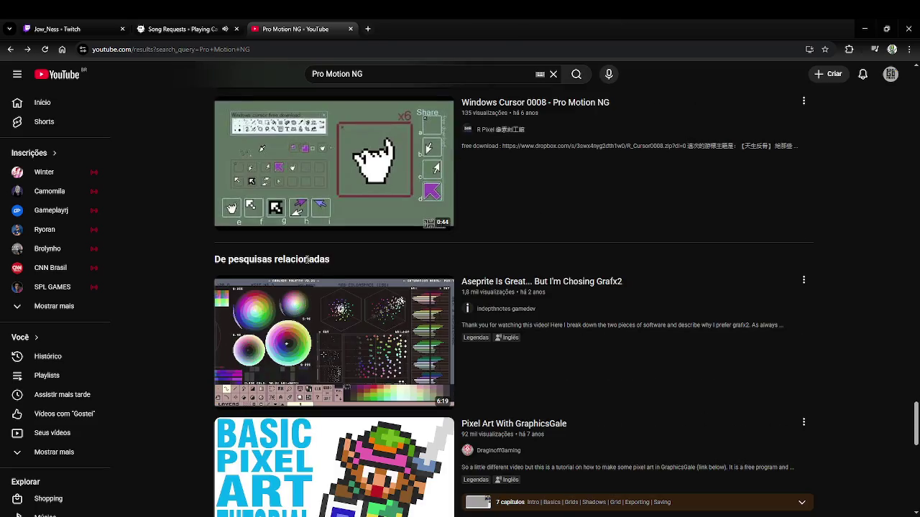
pyautogui.scroll(-1, 307, 260)
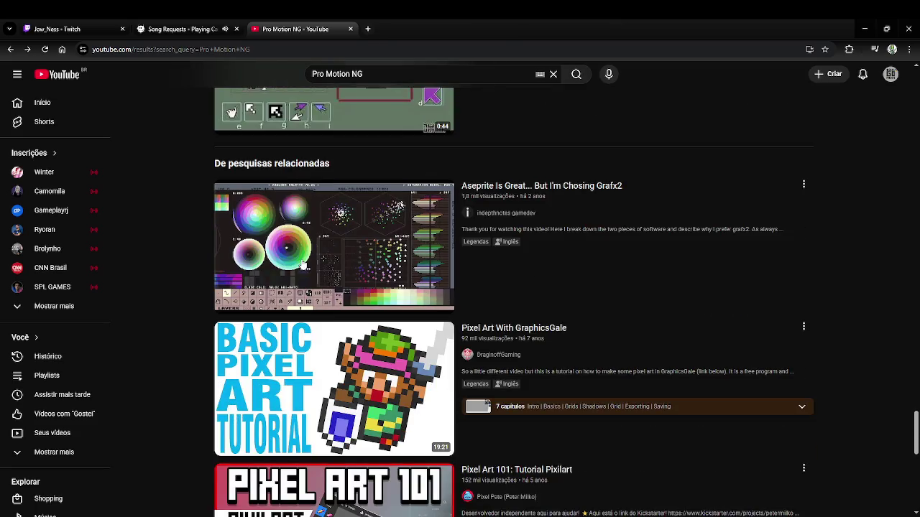
pyautogui.scroll(-2, 302, 264)
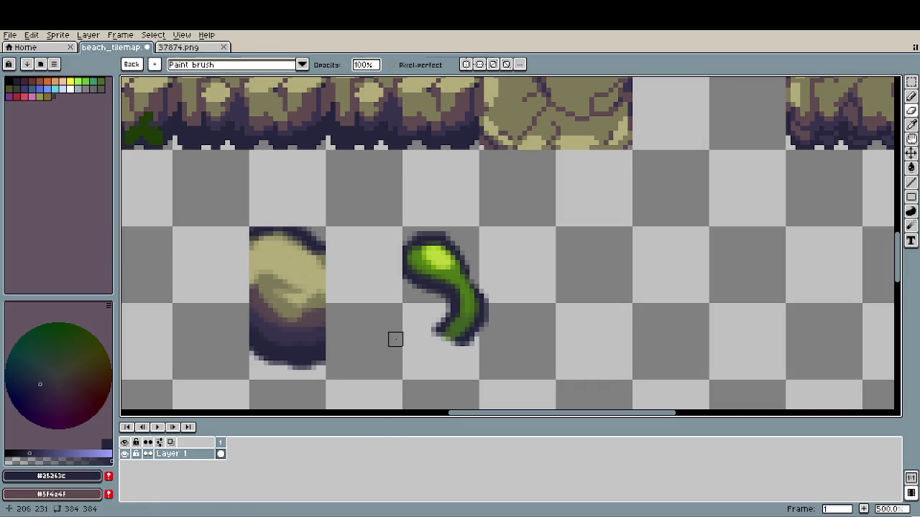
# - Marquee-select and delete the rock and green seaweed sprite, then pan to the tilemap's lower tiles
pyautogui.press('m')
pyautogui.moveTo(175, 177); pyautogui.dragTo(549, 395)
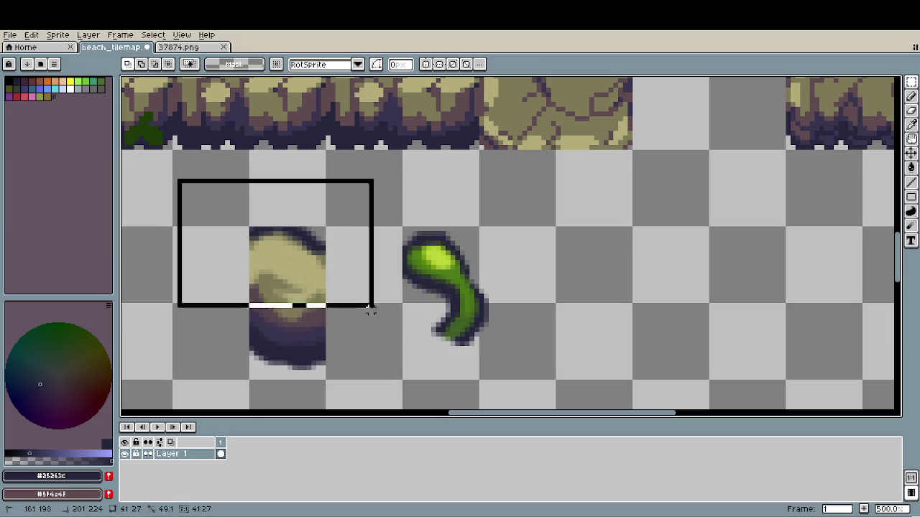
pyautogui.press('Delete')
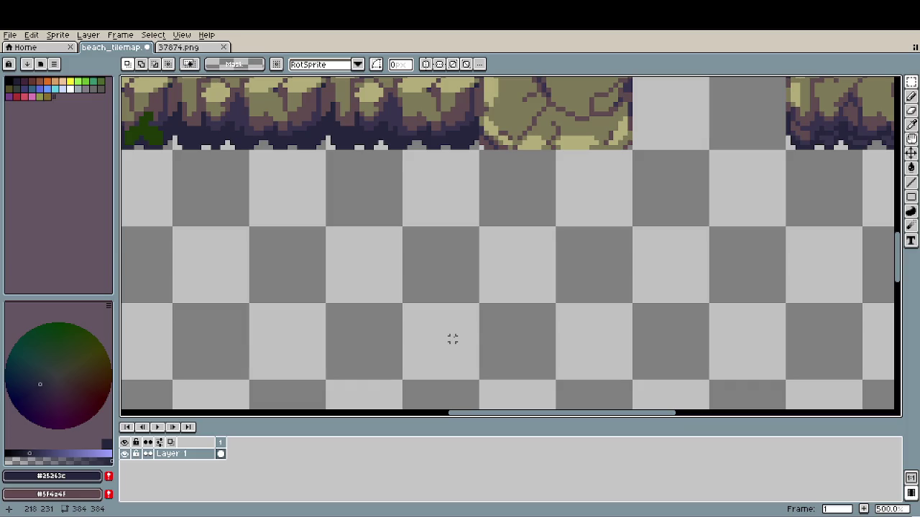
pyautogui.scroll(-3, 430, 324)
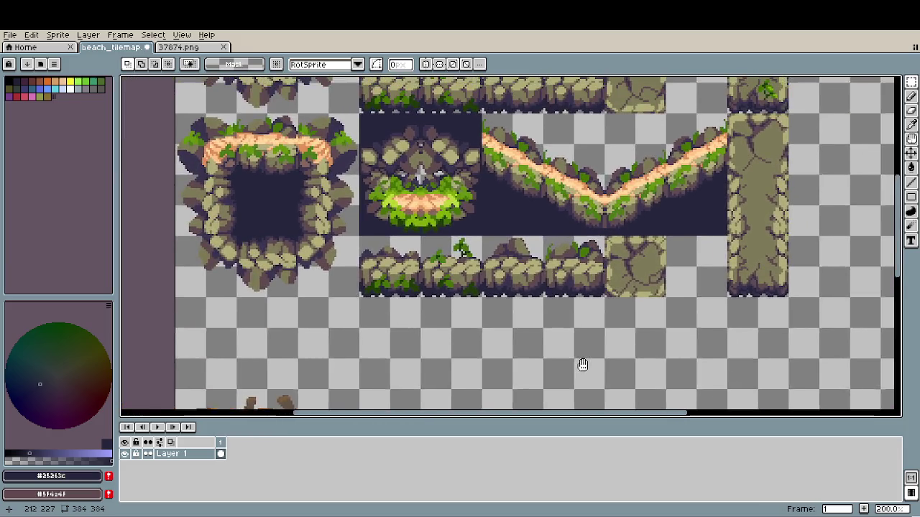
pyautogui.moveTo(431, 325); pyautogui.dragTo(575, 363)
pyautogui.scroll(-1, 518, 338)
pyautogui.moveTo(518, 339); pyautogui.dragTo(497, 213)
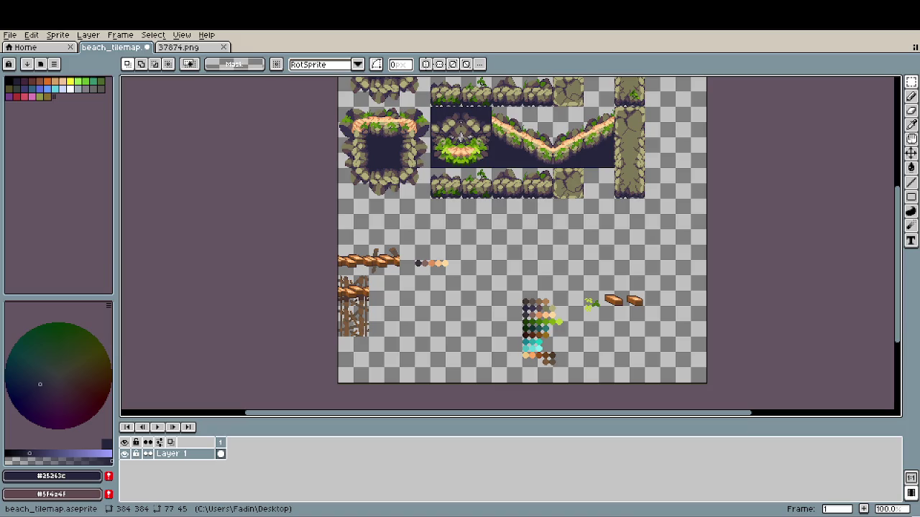
pyautogui.scroll(1, 379, 330)
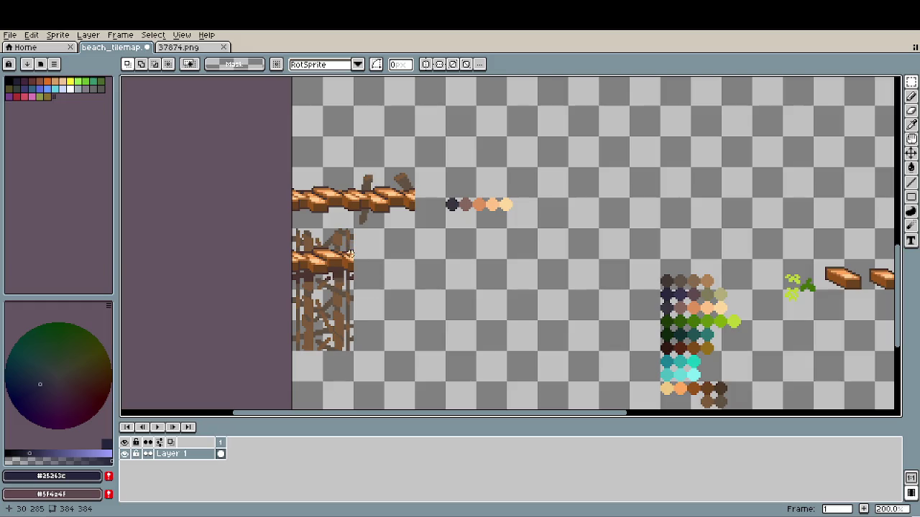
pyautogui.scroll(2, 342, 178)
# - Drop the plank tile block in place and erase a vertical strip of brown pixels at its end
pyautogui.moveTo(263, 191)
pyautogui.mouseDown()
pyautogui.moveTo(315, 243)
pyautogui.moveTo(808, 241)
pyautogui.moveTo(493, 247)
pyautogui.mouseUp()
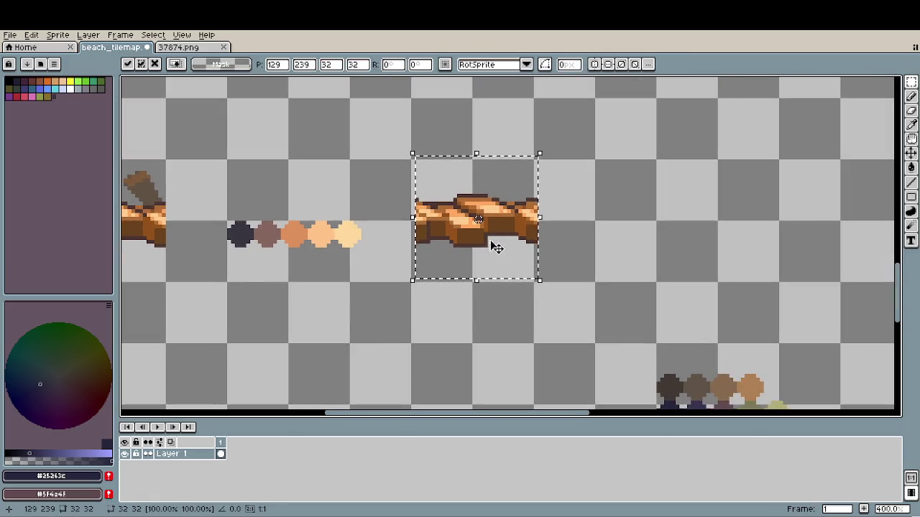
pyautogui.hotkey('ctrl', 'd')
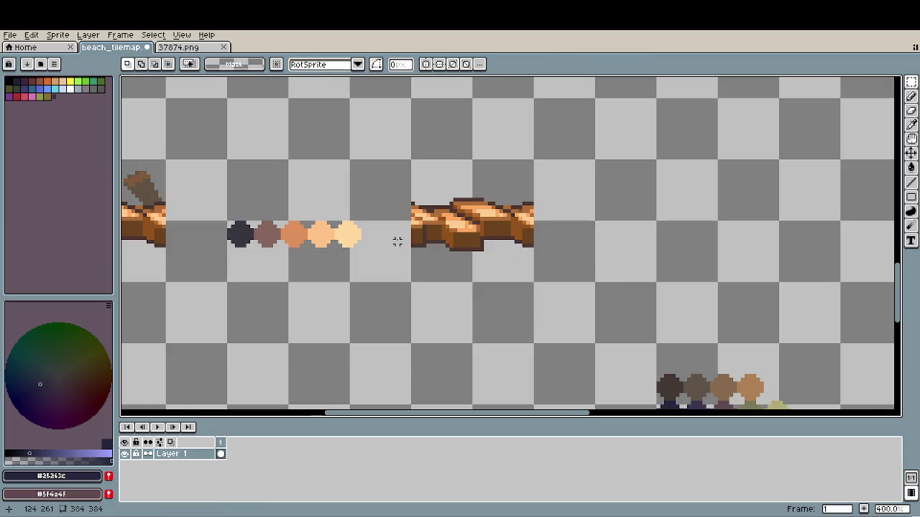
pyautogui.scroll(2, 396, 237)
pyautogui.scroll(3, 436, 248)
pyautogui.press('b')
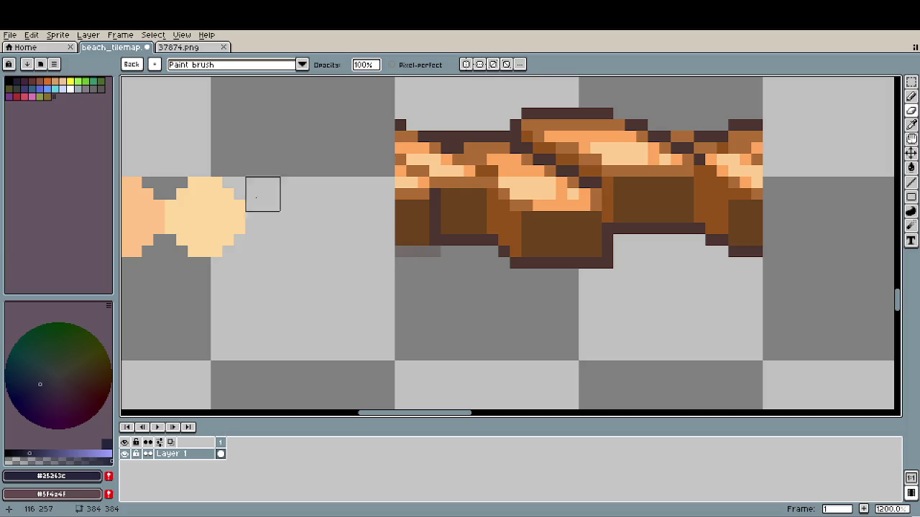
pyautogui.click(133, 65)
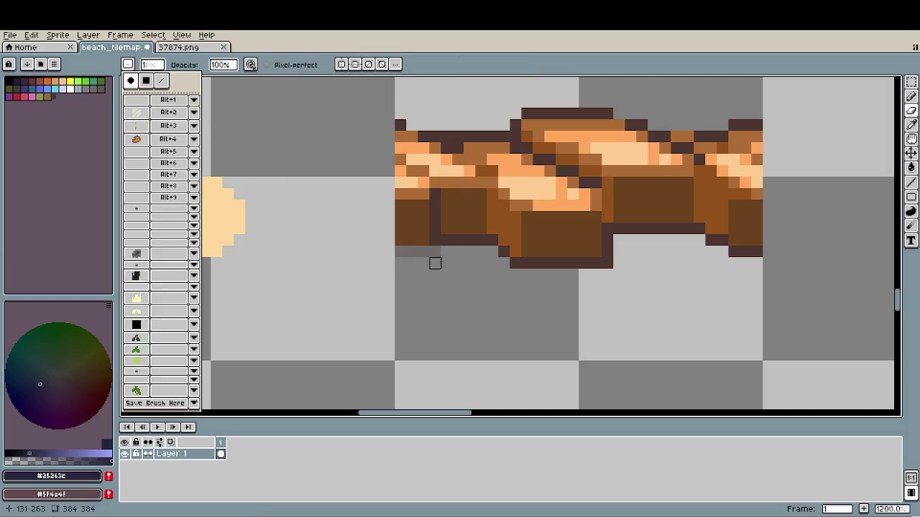
pyautogui.moveTo(412, 252)
pyautogui.mouseDown()
pyautogui.moveTo(423, 183)
pyautogui.moveTo(410, 228)
pyautogui.moveTo(389, 171)
pyautogui.mouseUp()
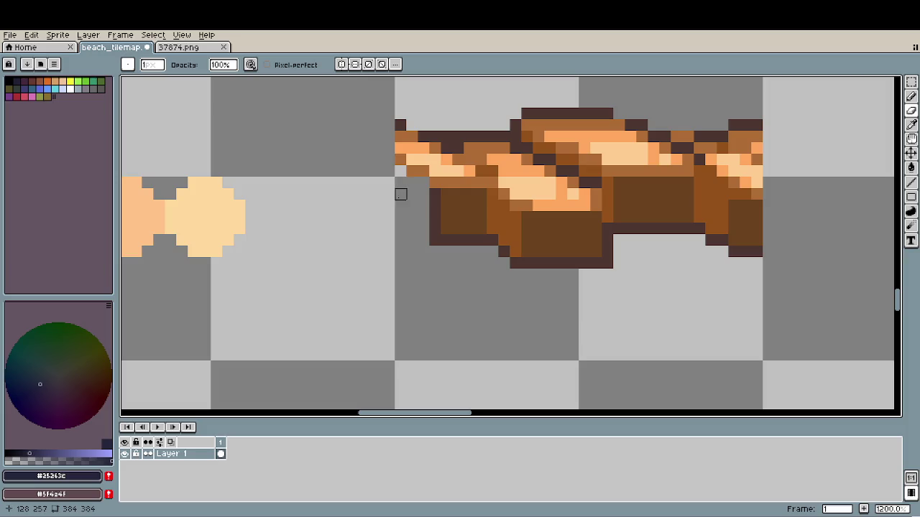
# - Draw a short diagonal mid-brown #93521b edge on the plank's end
pyautogui.scroll(-6, 400, 191)
pyautogui.scroll(1, 411, 270)
pyautogui.scroll(3, 409, 266)
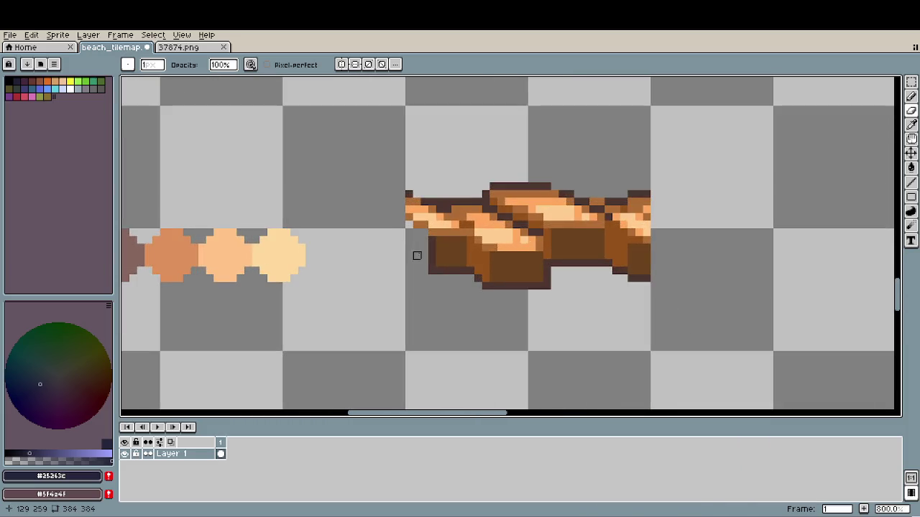
pyautogui.keyDown('alt'); pyautogui.click(479, 266); pyautogui.keyUp('alt')
pyautogui.press('b')
pyautogui.moveTo(426, 263)
pyautogui.mouseDown()
pyautogui.moveTo(413, 252)
pyautogui.moveTo(408, 223)
pyautogui.moveTo(423, 233)
pyautogui.moveTo(424, 257)
pyautogui.mouseUp()
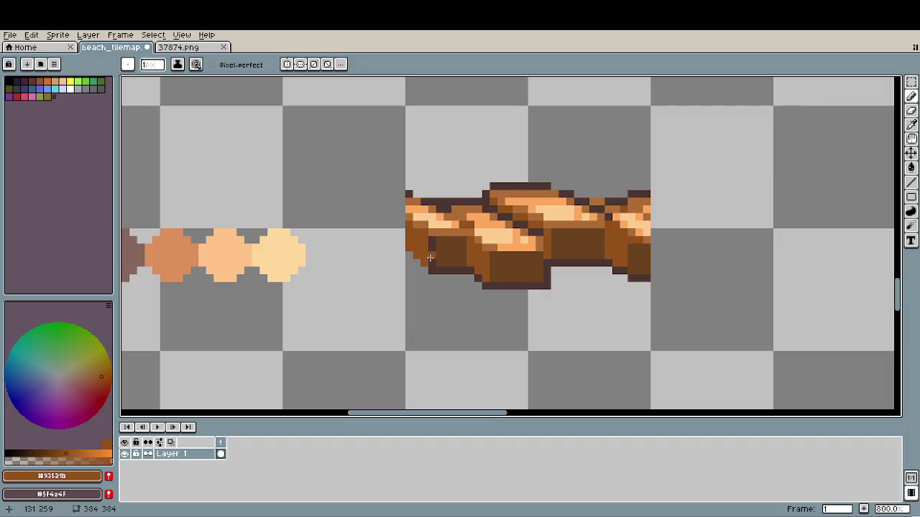
# - Repaint the plank's left edge in the dark outline colour #4c3630
pyautogui.scroll(2, 431, 230)
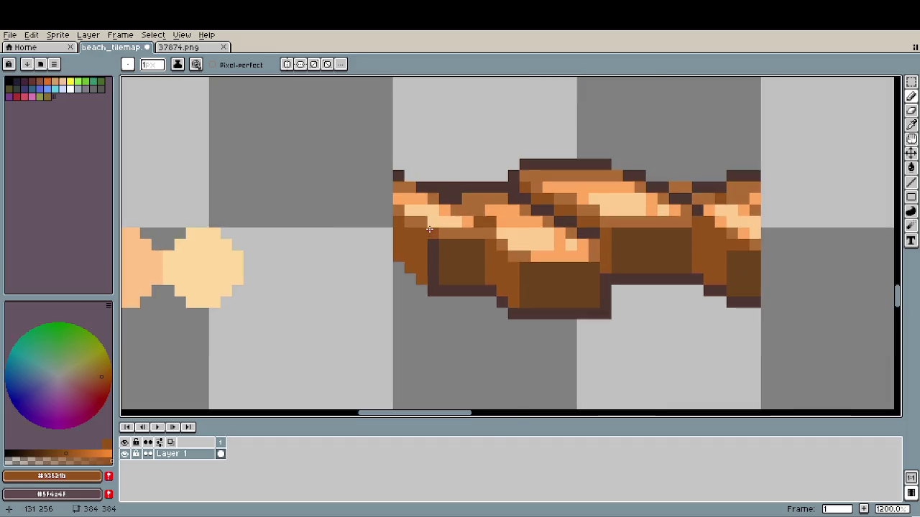
pyautogui.press('i')
pyautogui.click(437, 220)
pyautogui.press('b')
pyautogui.scroll(-3, 525, 251)
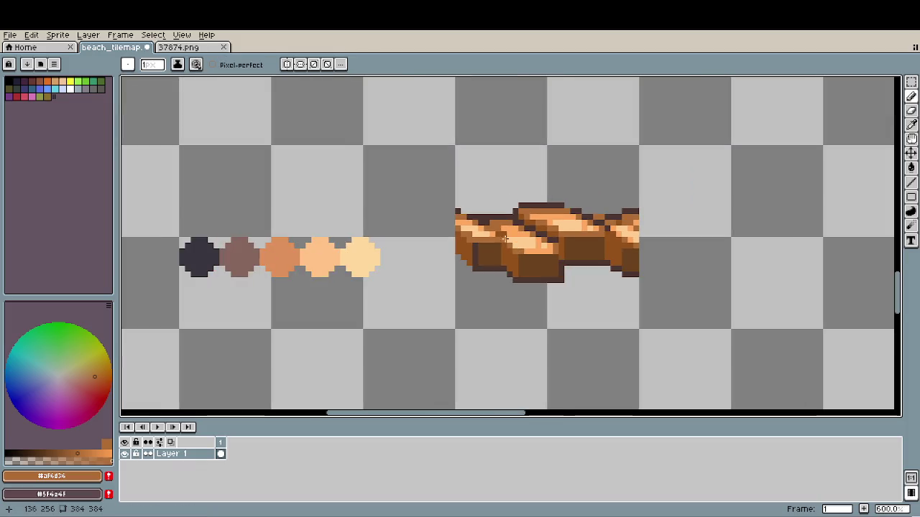
pyautogui.scroll(3, 457, 208)
pyautogui.scroll(-2, 567, 213)
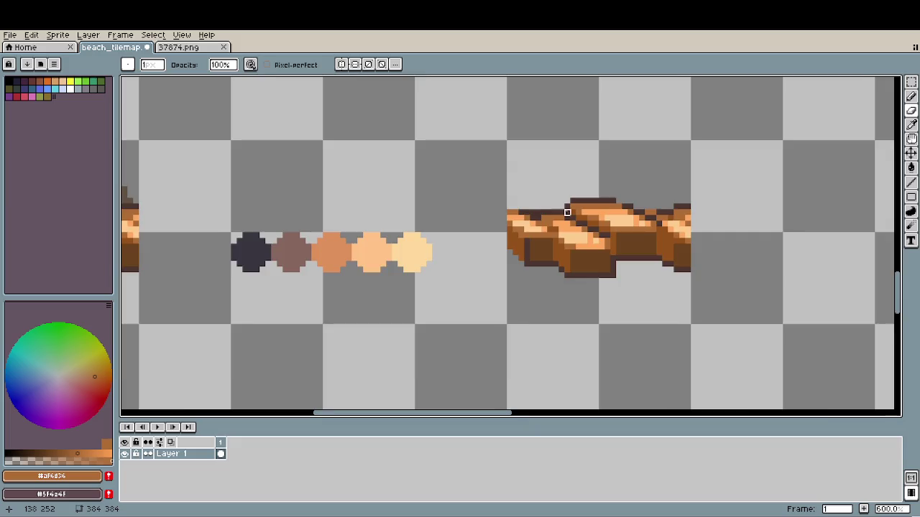
pyautogui.scroll(-1, 560, 222)
pyautogui.scroll(-2, 546, 230)
pyautogui.scroll(2, 536, 234)
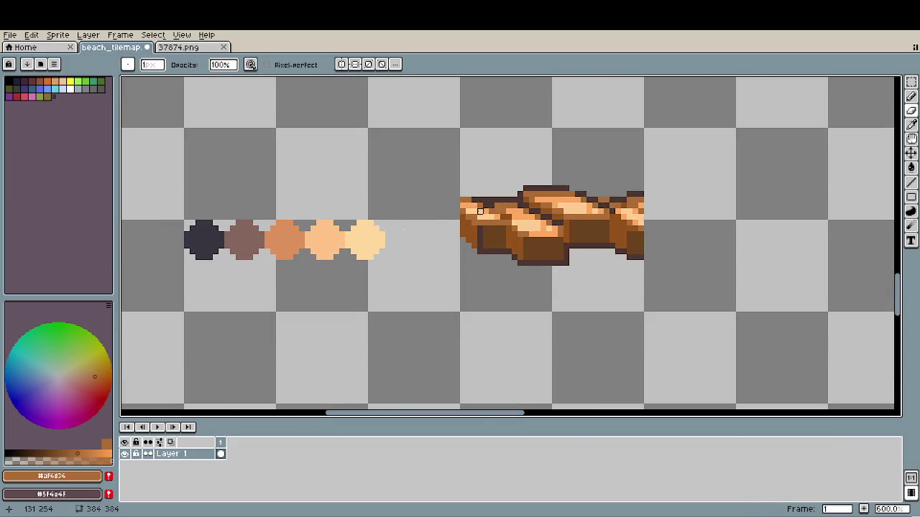
pyautogui.scroll(3, 471, 254)
pyautogui.keyDown('alt'); pyautogui.click(483, 254); pyautogui.keyUp('alt')
pyautogui.moveTo(449, 253); pyautogui.dragTo(460, 187)
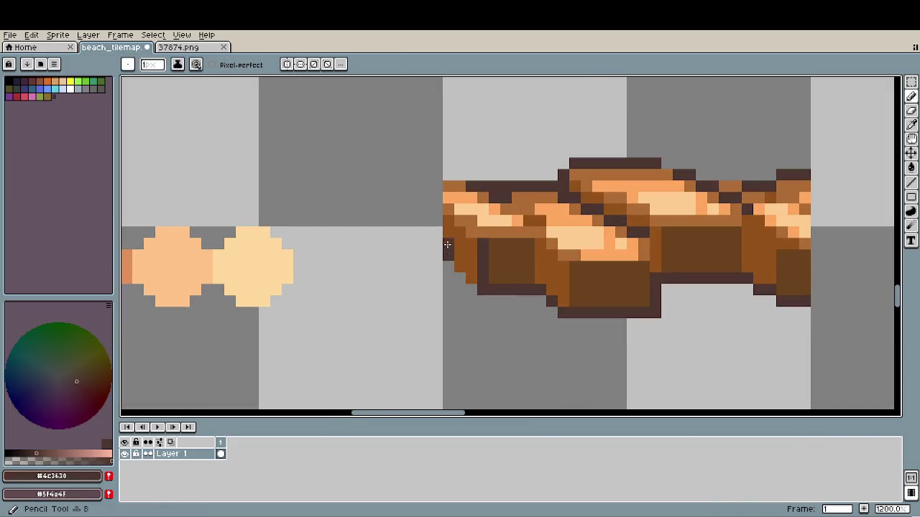
# - Erase the stray corner pixel and add one #af6d36 brown pixel inside the left edge
pyautogui.press('e')
pyautogui.click(448, 187)
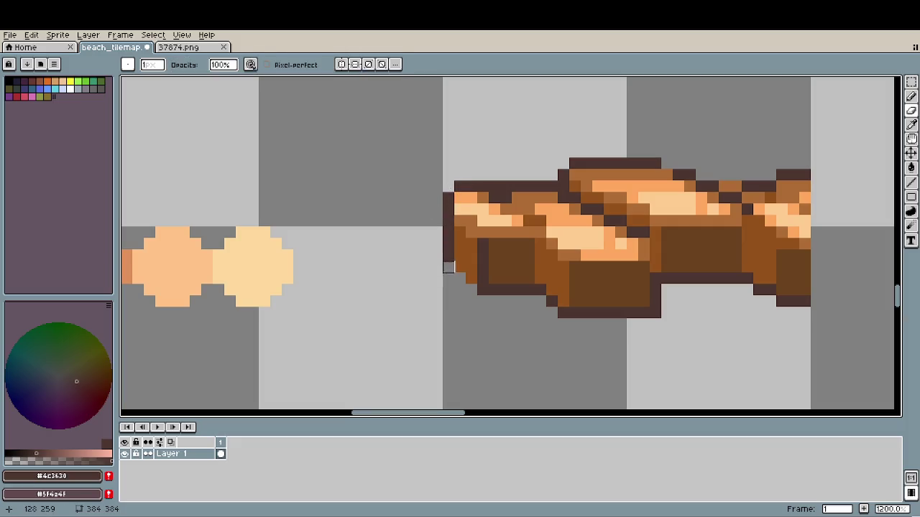
pyautogui.keyDown('alt'); pyautogui.click(473, 211); pyautogui.keyUp('alt')
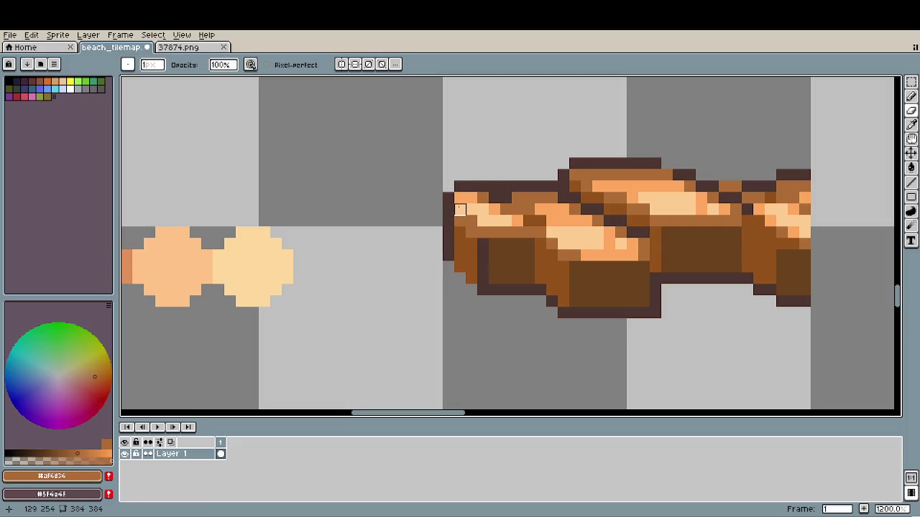
pyautogui.press('b')
pyautogui.click(460, 199)
# - Sample the bright orange #ffa85f, then the dark outline #4c3630, while inspecting the plank end
pyautogui.keyDown('alt'); pyautogui.click(494, 209); pyautogui.keyUp('alt')
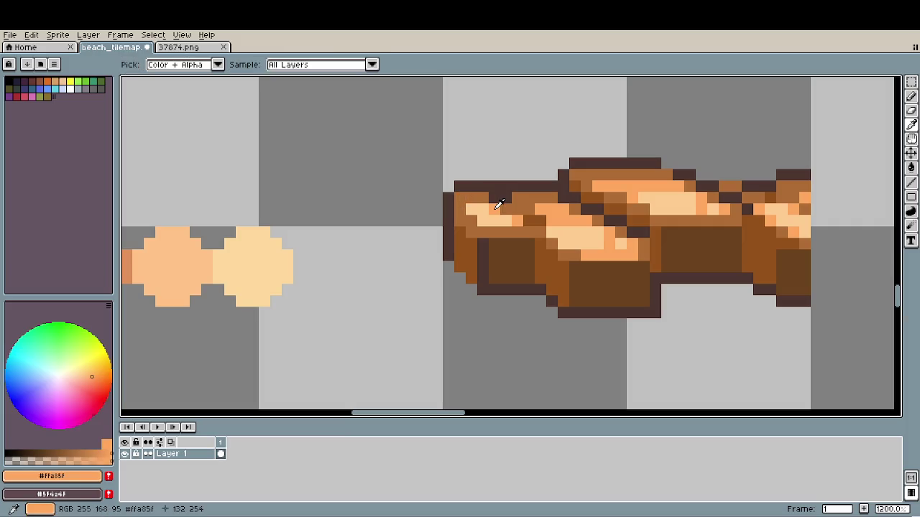
pyautogui.scroll(-3, 473, 198)
pyautogui.scroll(-1, 474, 201)
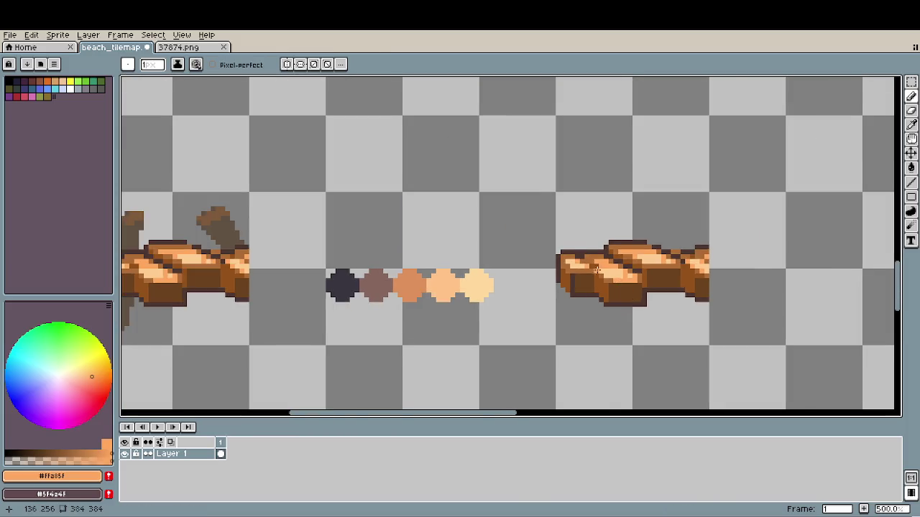
pyautogui.scroll(5, 496, 237)
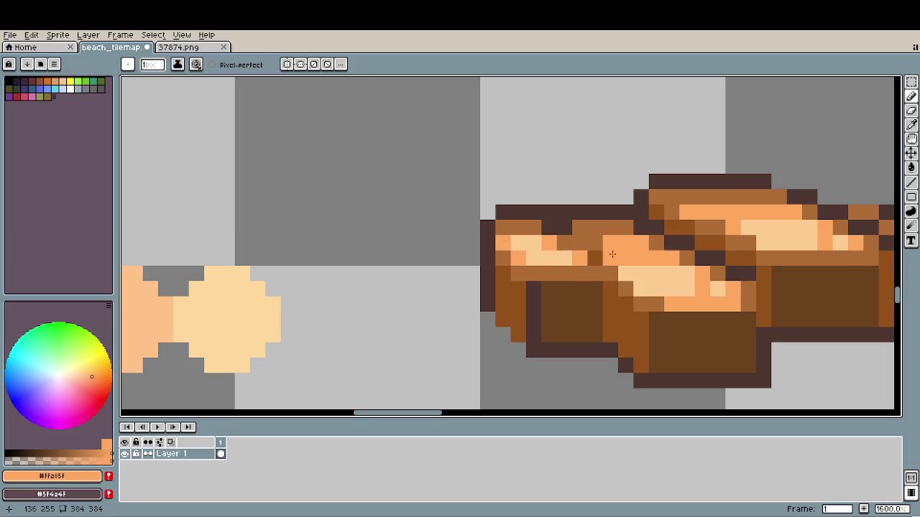
pyautogui.scroll(-1, 589, 248)
pyautogui.scroll(-3, 618, 252)
pyautogui.hscroll(2, 596, 284)
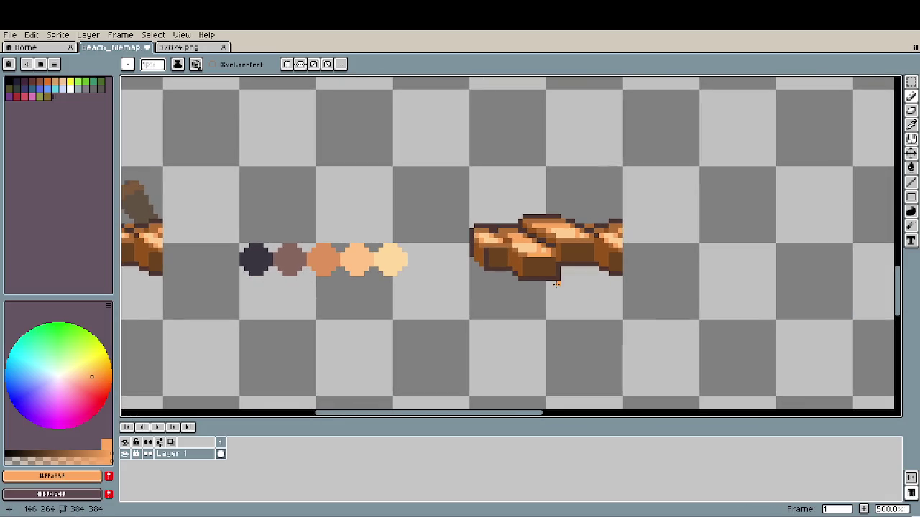
pyautogui.scroll(2, 488, 237)
pyautogui.scroll(2, 478, 230)
pyautogui.keyDown('alt'); pyautogui.click(478, 230); pyautogui.keyUp('alt')
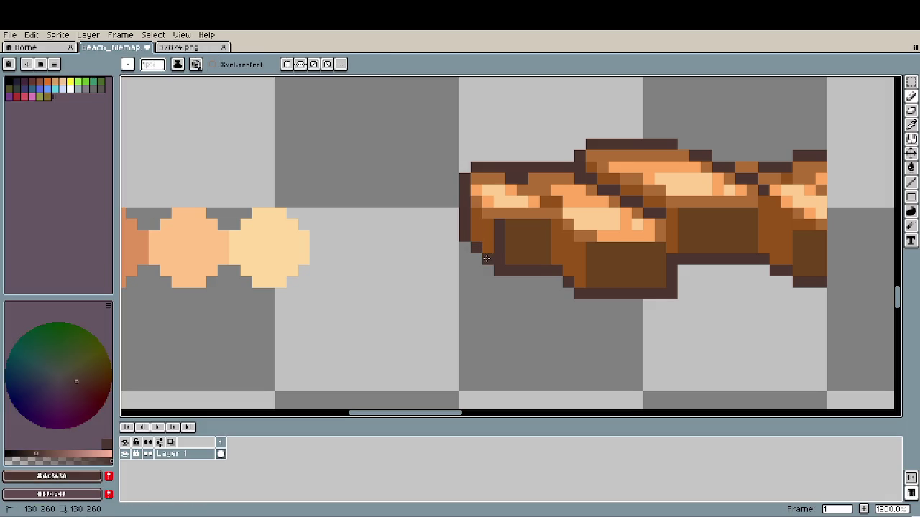
pyautogui.scroll(-3, 531, 315)
pyautogui.scroll(-2, 528, 305)
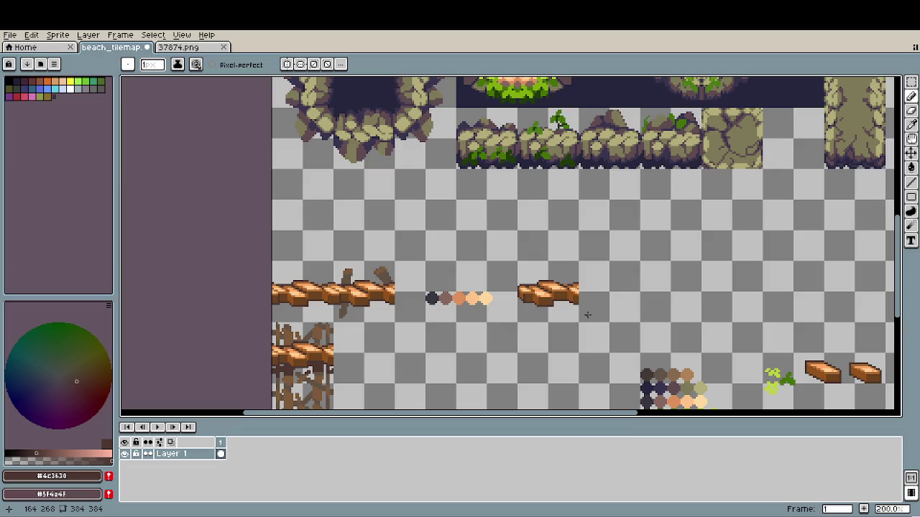
pyautogui.scroll(3, 336, 314)
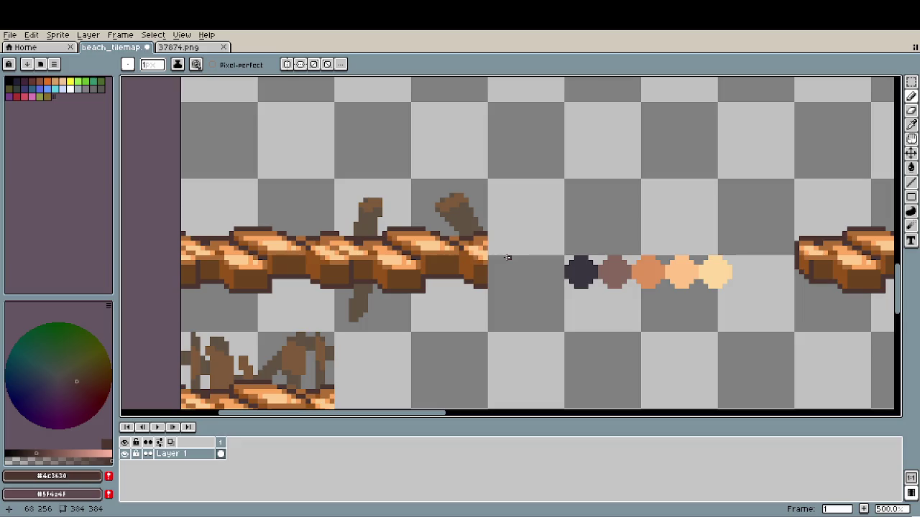
# - Darken three pixels on the leaning post's top with dark brown #625244
pyautogui.scroll(1, 467, 230)
pyautogui.scroll(3, 442, 203)
pyautogui.scroll(3, 442, 203)
pyautogui.keyDown('alt'); pyautogui.click(437, 201); pyautogui.keyUp('alt')
pyautogui.click(413, 222)
pyautogui.click(460, 203)
pyautogui.click(505, 179)
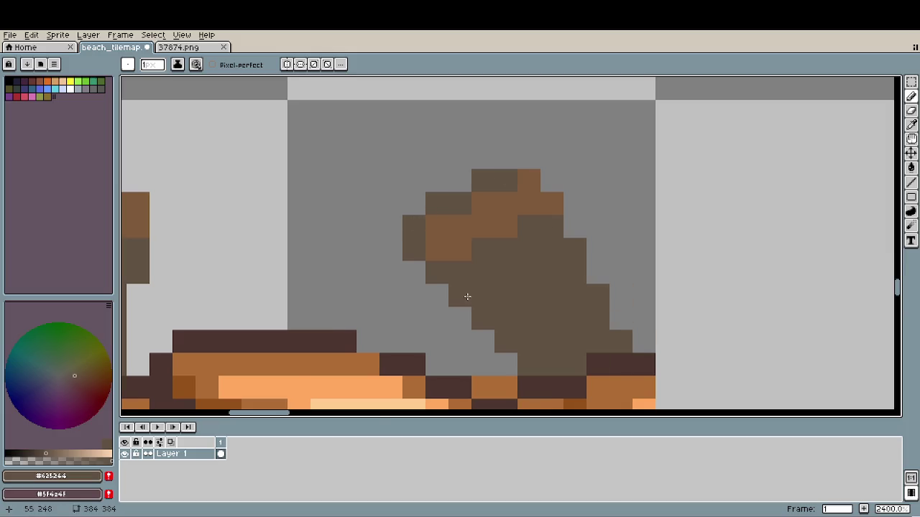
# - Paint two #ffa85f orange highlights on the plank's left end, keeping only one
pyautogui.scroll(-4, 467, 296)
pyautogui.scroll(-2, 515, 291)
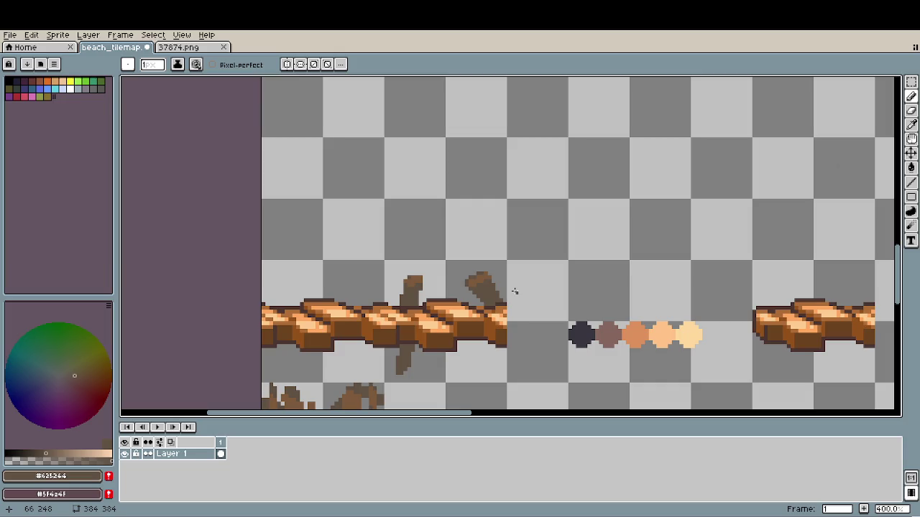
pyautogui.scroll(3, 415, 284)
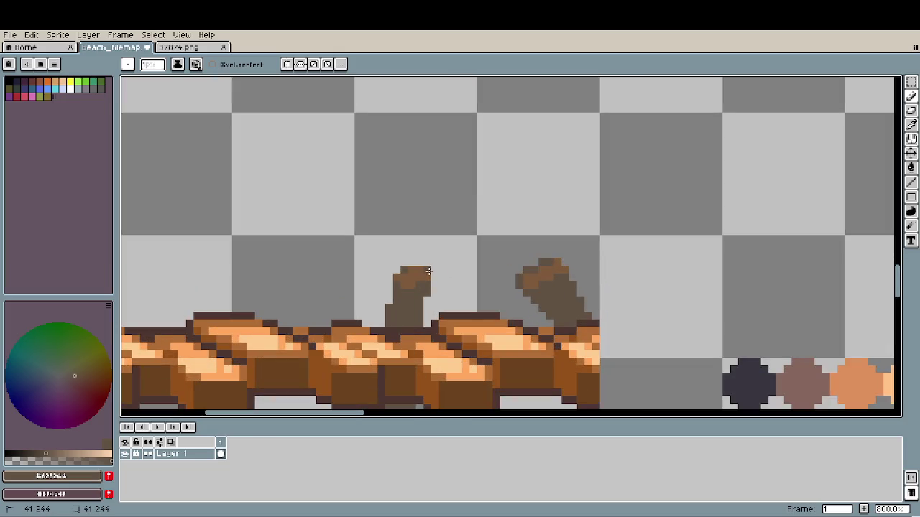
pyautogui.scroll(-1, 512, 318)
pyautogui.scroll(-1, 511, 318)
pyautogui.scroll(-1, 508, 317)
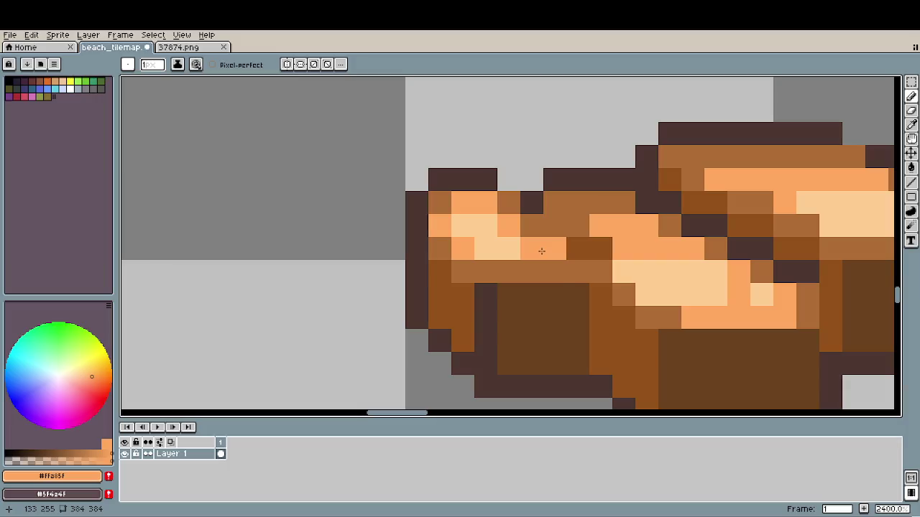
pyautogui.scroll(5, 509, 317)
pyautogui.keyDown('alt'); pyautogui.click(556, 276); pyautogui.keyUp('alt')
pyautogui.moveTo(550, 269); pyautogui.dragTo(503, 268)
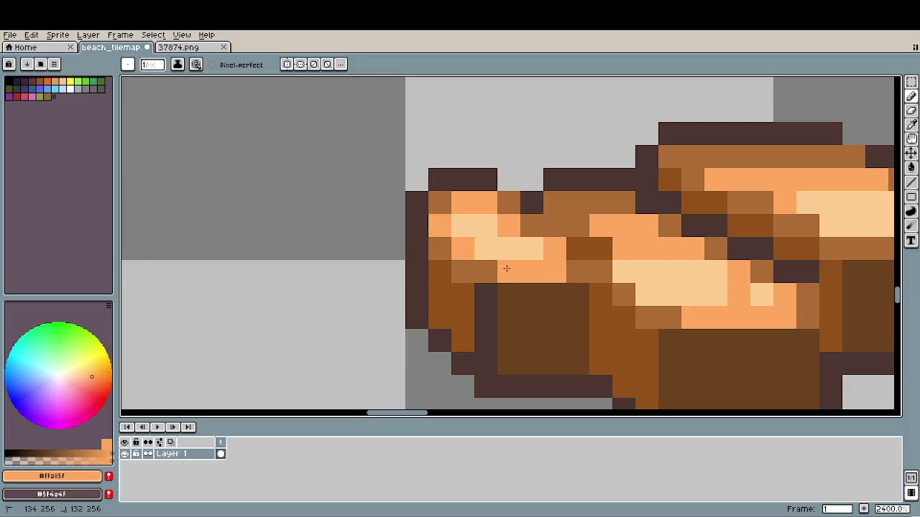
pyautogui.scroll(-5, 539, 327)
pyautogui.scroll(-2, 543, 324)
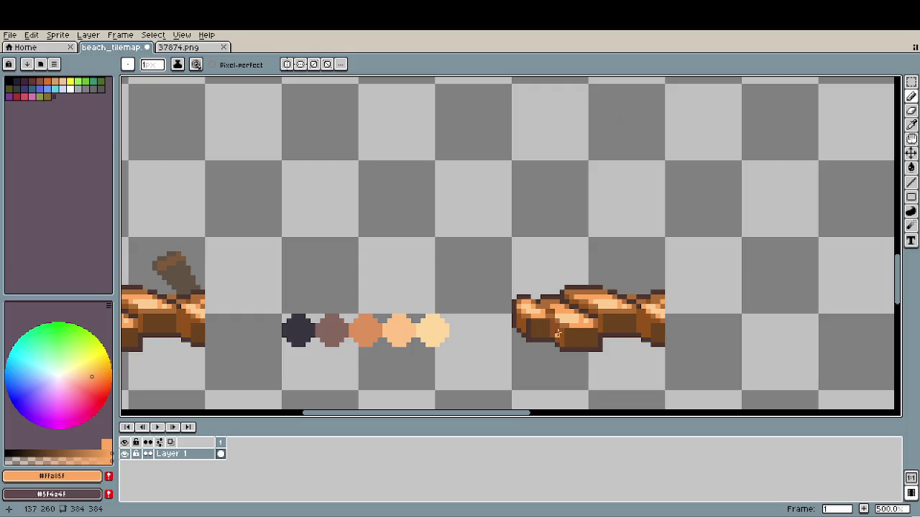
pyautogui.scroll(7, 552, 318)
pyautogui.hotkey('ctrl', 'z')
# - Pick the lighter brown #af6d36 and pan out to the tileset's lower rows
pyautogui.keyDown('alt'); pyautogui.click(495, 255); pyautogui.keyUp('alt')
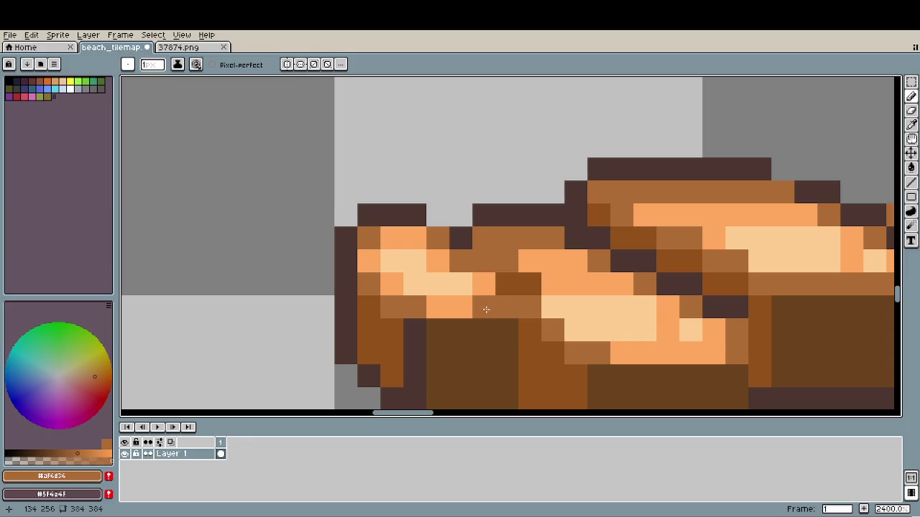
pyautogui.scroll(-7, 492, 342)
pyautogui.scroll(-1, 492, 342)
pyautogui.scroll(-1, 503, 323)
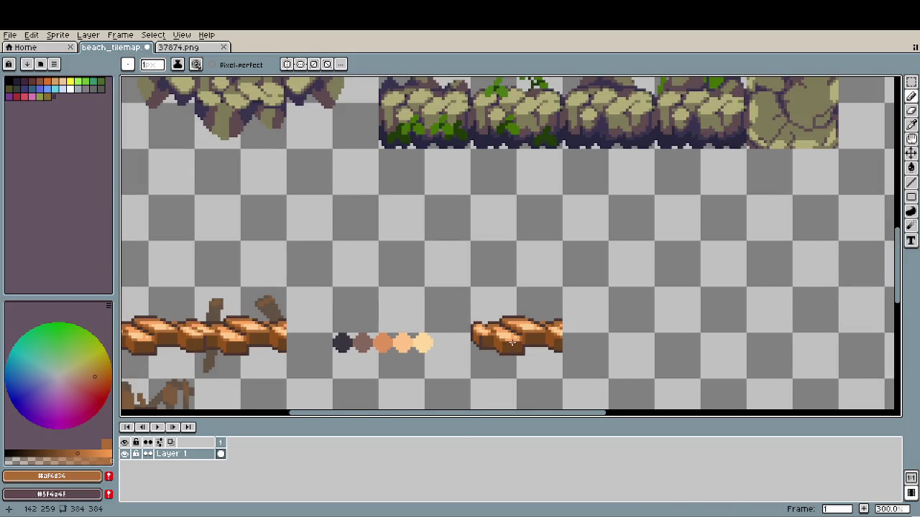
pyautogui.scroll(-1, 533, 289)
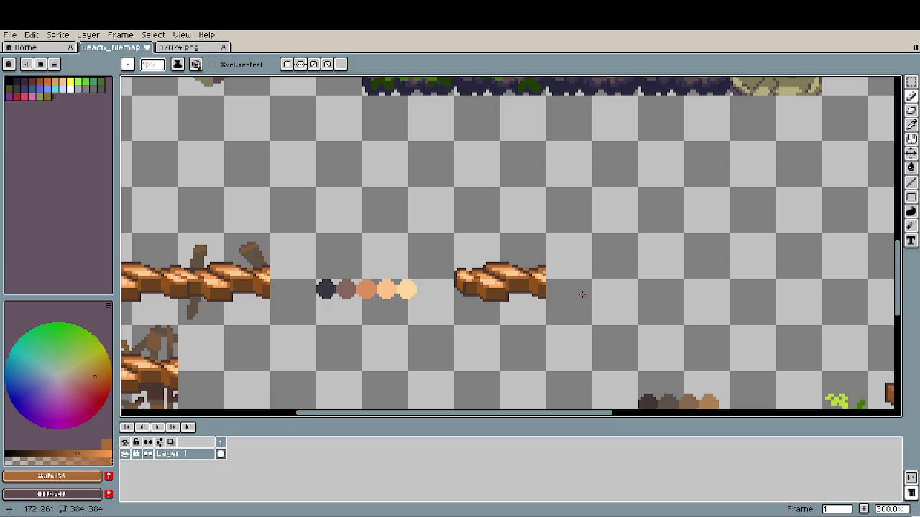
pyautogui.moveTo(500, 287); pyautogui.dragTo(548, 239)
pyautogui.scroll(-1, 497, 266)
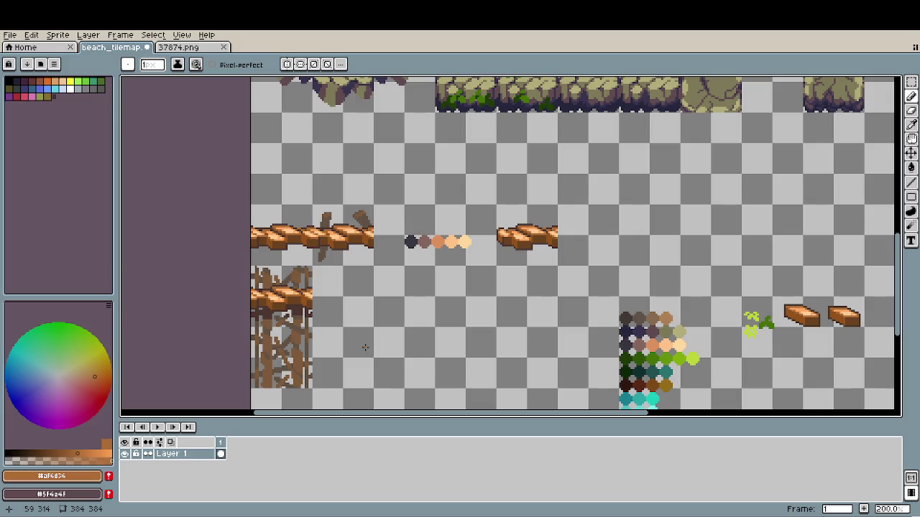
# - Shift the 32x32 brown brace tile 16 pixels to the right
pyautogui.press('m')
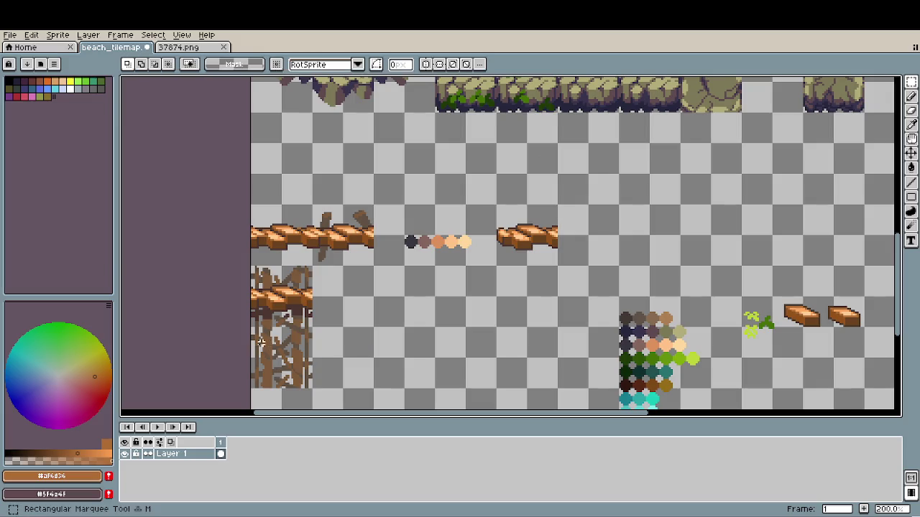
pyautogui.moveTo(261, 343)
pyautogui.mouseDown()
pyautogui.moveTo(311, 385)
pyautogui.moveTo(507, 336)
pyautogui.moveTo(493, 294)
pyautogui.mouseUp()
pyautogui.scroll(3, 507, 335)
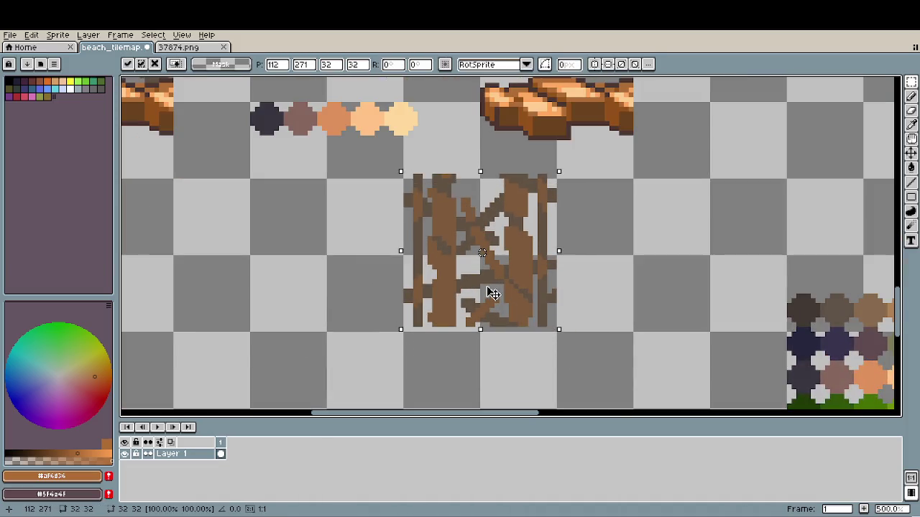
pyautogui.click(592, 286)
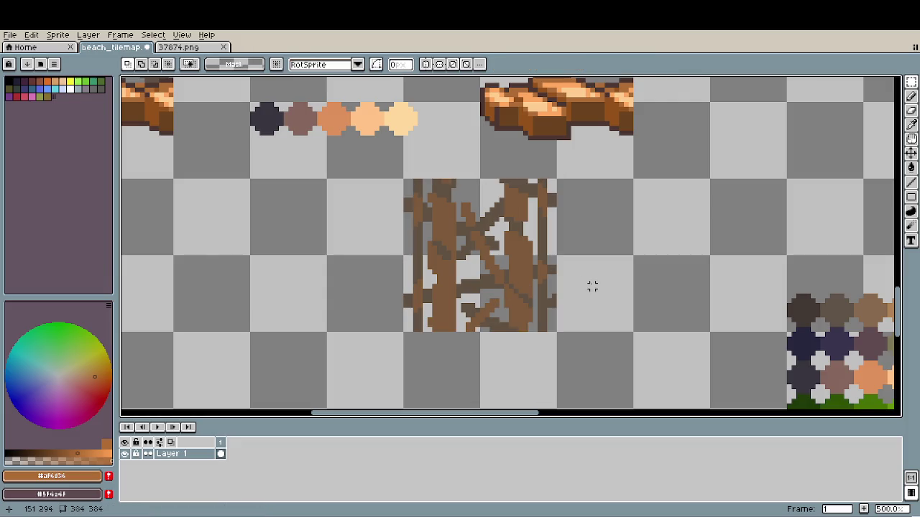
pyautogui.scroll(1, 583, 297)
pyautogui.moveTo(404, 195); pyautogui.dragTo(555, 346)
pyautogui.moveTo(521, 296)
pyautogui.mouseDown()
pyautogui.moveTo(602, 307)
pyautogui.moveTo(564, 339)
pyautogui.mouseUp()
pyautogui.click(567, 369)
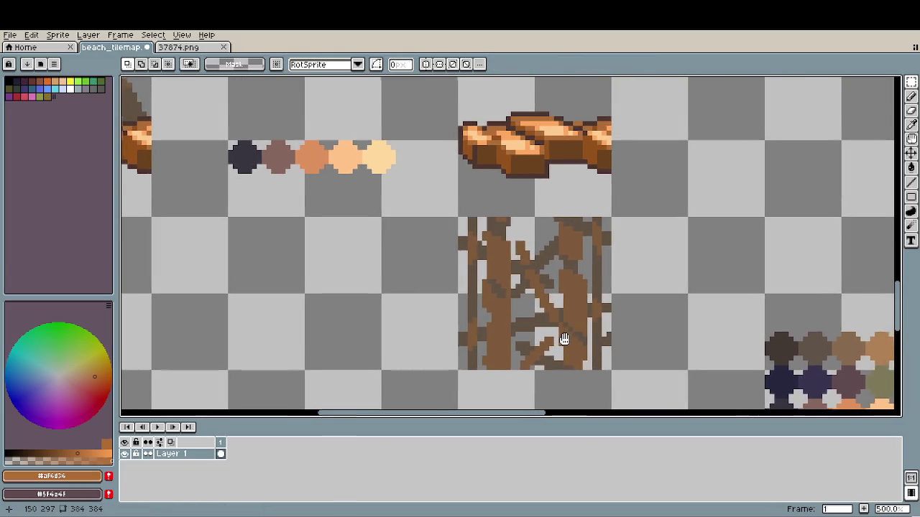
# - Pick the light peach colour #ffcd91 for the pencil
pyautogui.scroll(-3, 564, 339)
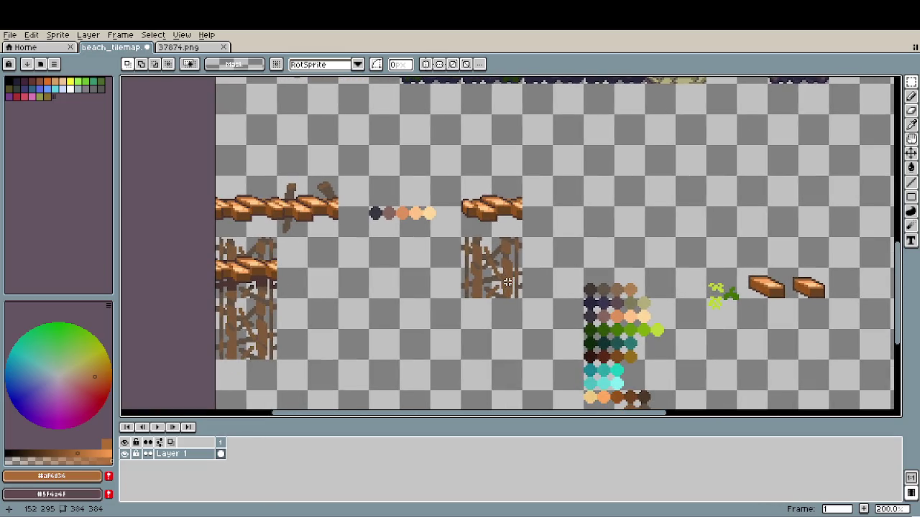
pyautogui.scroll(4, 493, 223)
pyautogui.scroll(3, 494, 222)
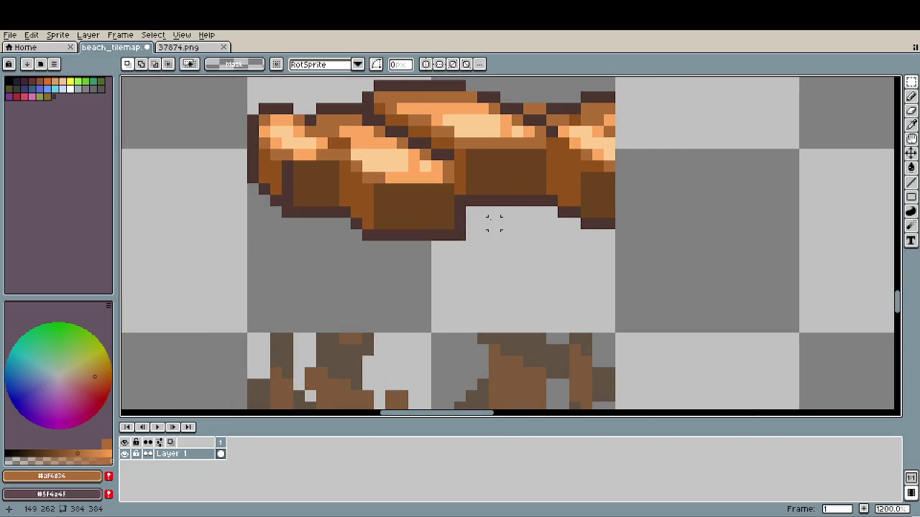
pyautogui.scroll(-3, 494, 223)
pyautogui.scroll(1, 482, 212)
pyautogui.scroll(2, 478, 209)
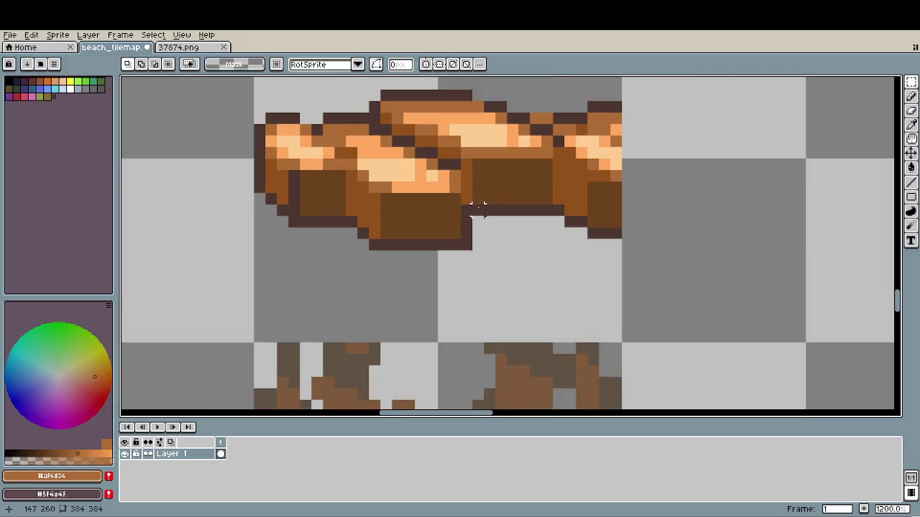
pyautogui.scroll(-2, 478, 209)
pyautogui.scroll(-2, 478, 209)
pyautogui.scroll(-1, 616, 299)
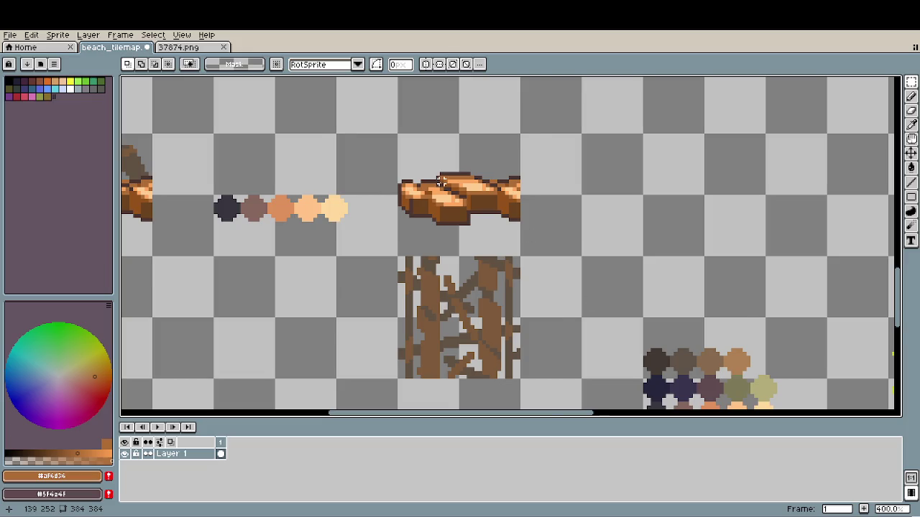
pyautogui.scroll(5, 497, 194)
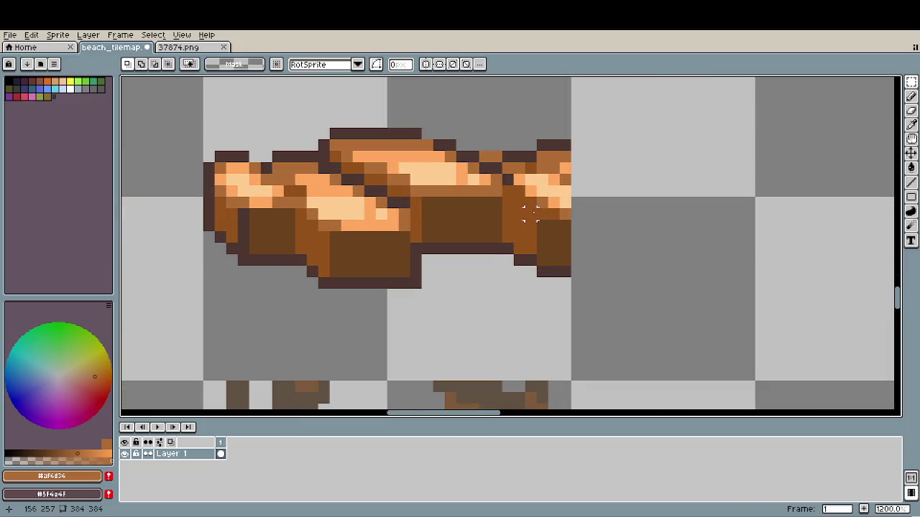
pyautogui.keyDown('alt'); pyautogui.click(449, 175); pyautogui.keyUp('alt')
pyautogui.press('b')
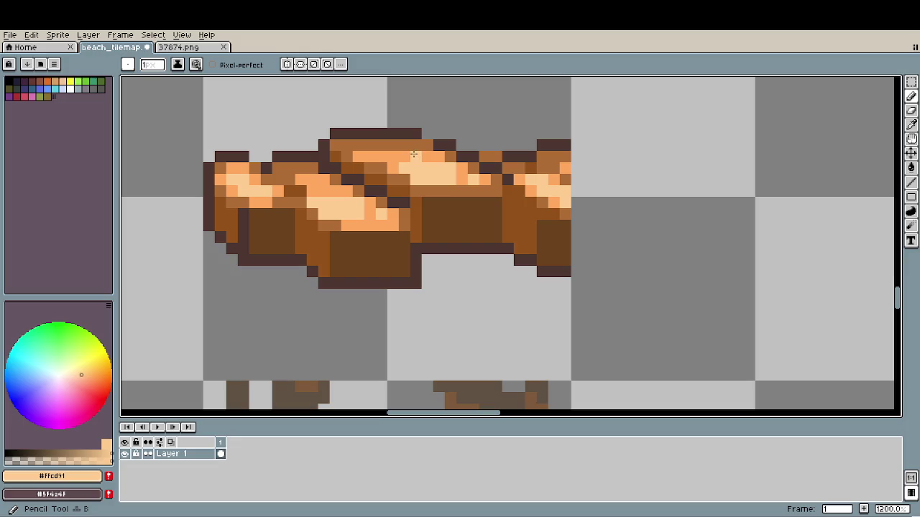
# - Move the wooden plank piece down to lie across the middle of the braces
pyautogui.scroll(-2, 486, 294)
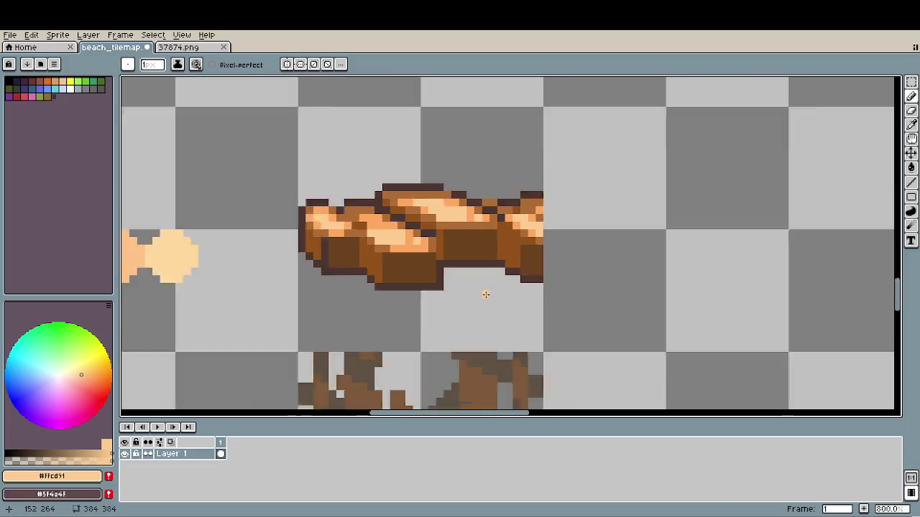
pyautogui.scroll(-1, 486, 295)
pyautogui.scroll(-1, 486, 295)
pyautogui.scroll(-2, 503, 258)
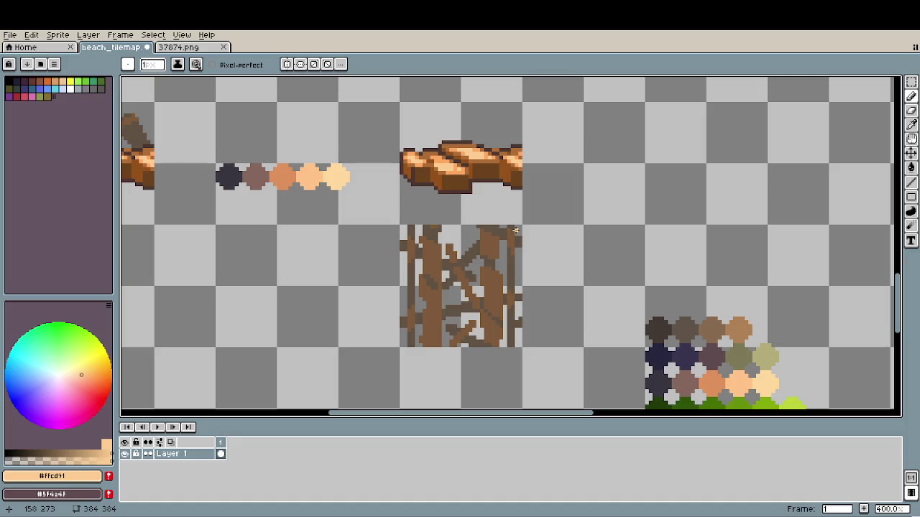
pyautogui.press('m')
pyautogui.moveTo(424, 133)
pyautogui.mouseDown()
pyautogui.moveTo(514, 212)
pyautogui.moveTo(507, 311)
pyautogui.mouseUp()
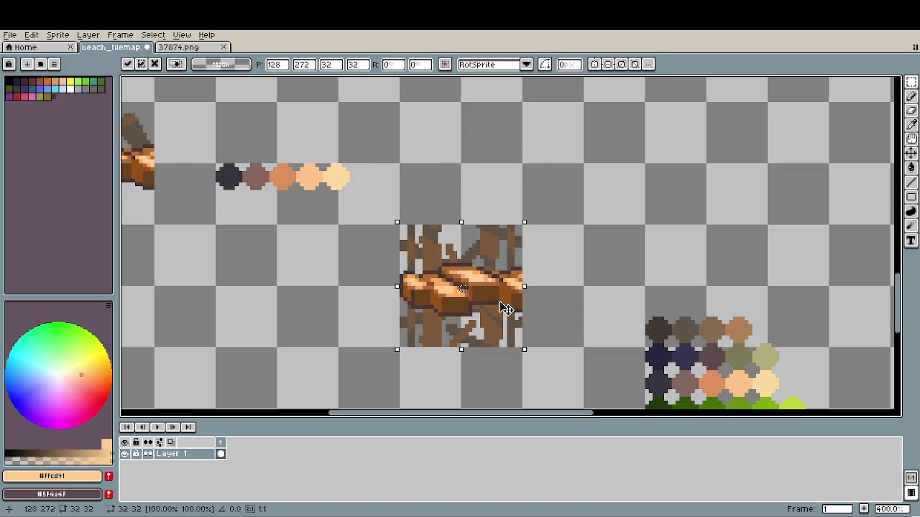
pyautogui.click(578, 305)
pyautogui.scroll(1, 422, 248)
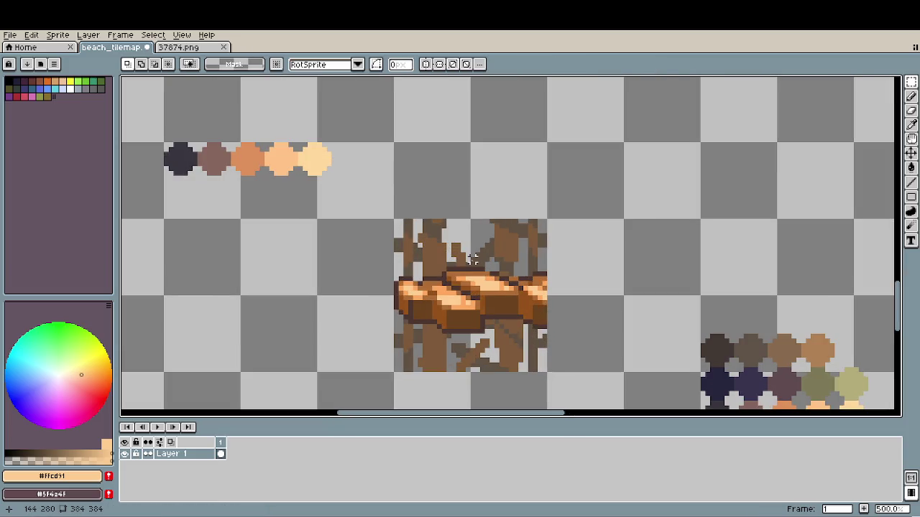
# - Erase the tops of the brown posts above the plank, including stray pixels on the right post
pyautogui.press('b')
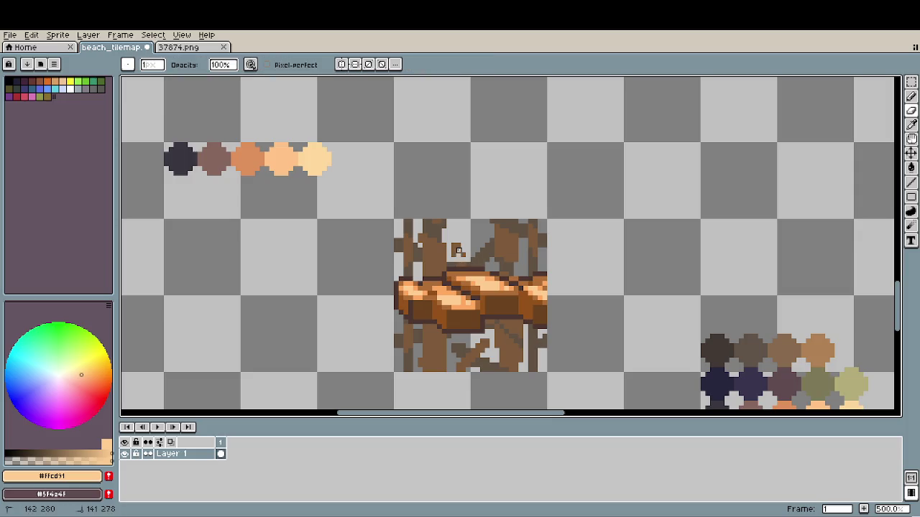
pyautogui.scroll(1, 463, 251)
pyautogui.scroll(1, 462, 251)
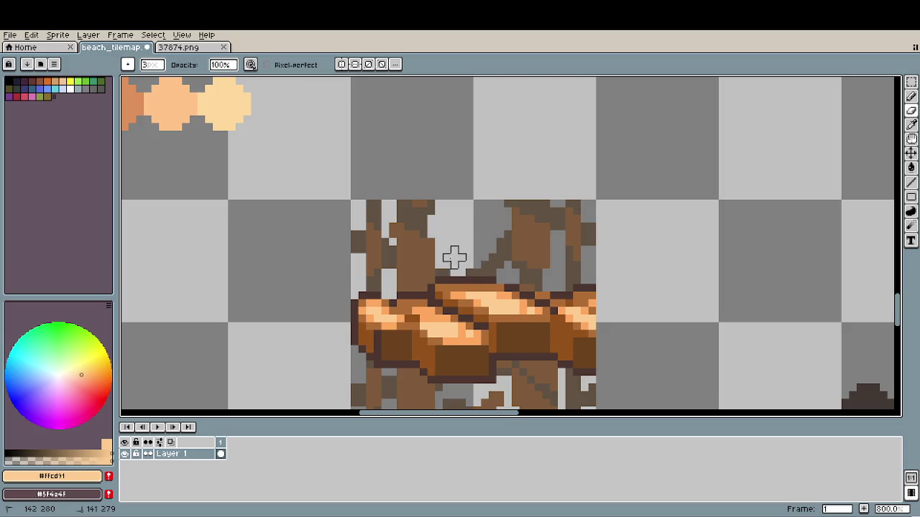
pyautogui.moveTo(437, 232)
pyautogui.mouseDown()
pyautogui.moveTo(424, 226)
pyautogui.moveTo(431, 240)
pyautogui.moveTo(429, 201)
pyautogui.moveTo(437, 248)
pyautogui.moveTo(392, 187)
pyautogui.moveTo(369, 194)
pyautogui.moveTo(345, 240)
pyautogui.mouseUp()
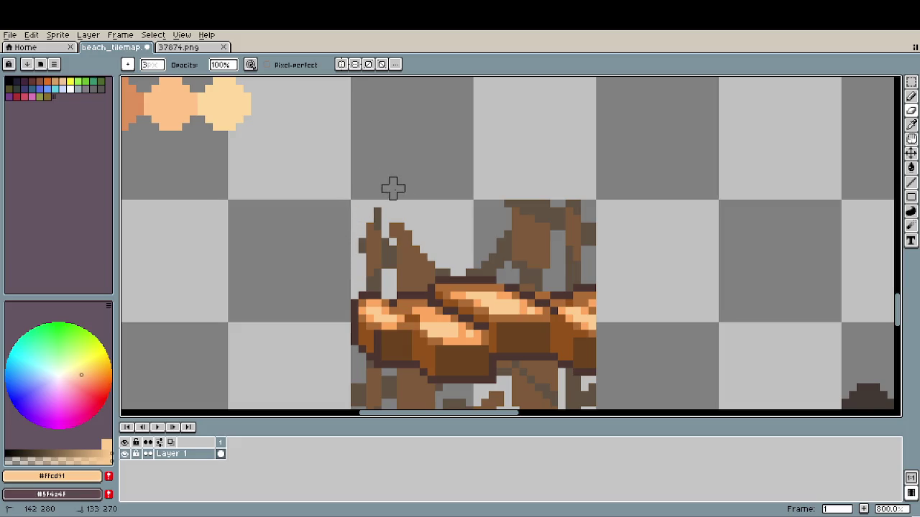
pyautogui.moveTo(423, 187)
pyautogui.mouseDown()
pyautogui.moveTo(523, 188)
pyautogui.moveTo(554, 227)
pyautogui.moveTo(530, 195)
pyautogui.mouseUp()
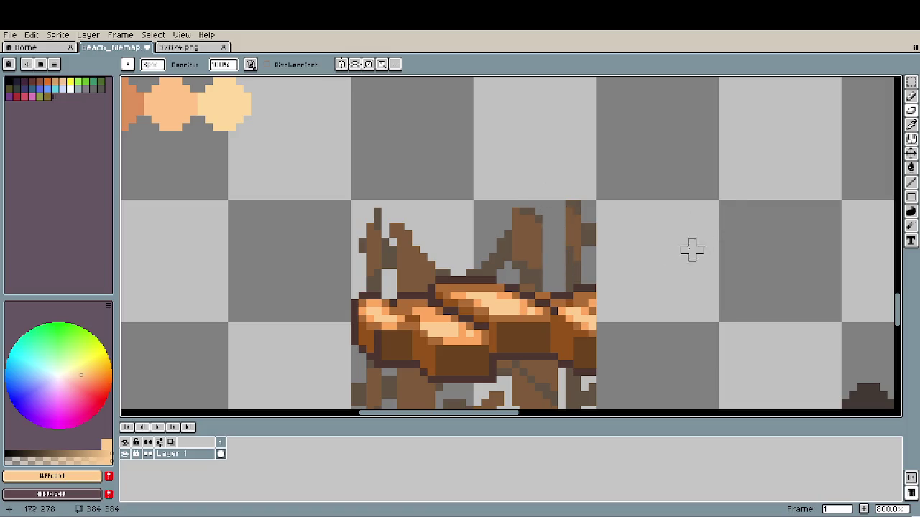
# - Erase the brown brace pixels below the plank
pyautogui.scroll(-3, 654, 273)
pyautogui.moveTo(650, 301); pyautogui.dragTo(461, 227)
pyautogui.scroll(1, 350, 290)
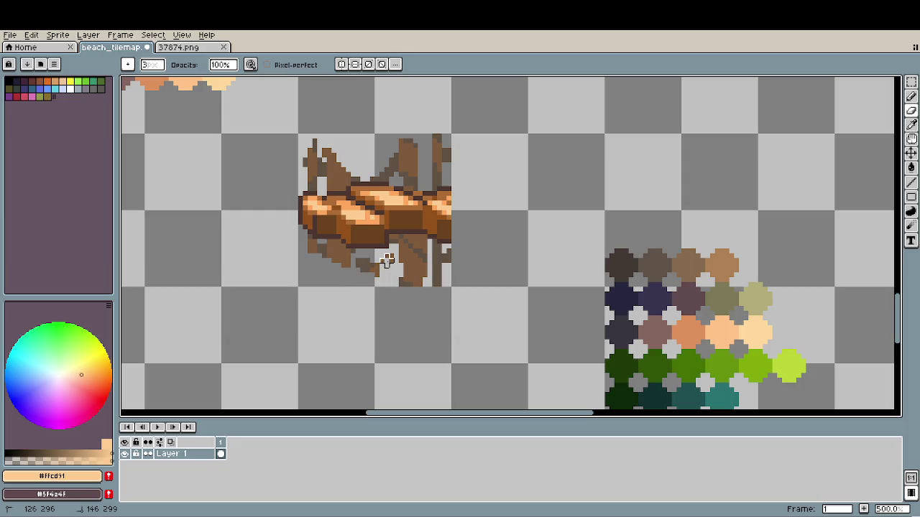
pyautogui.moveTo(387, 260); pyautogui.dragTo(361, 261)
pyautogui.scroll(-3, 441, 323)
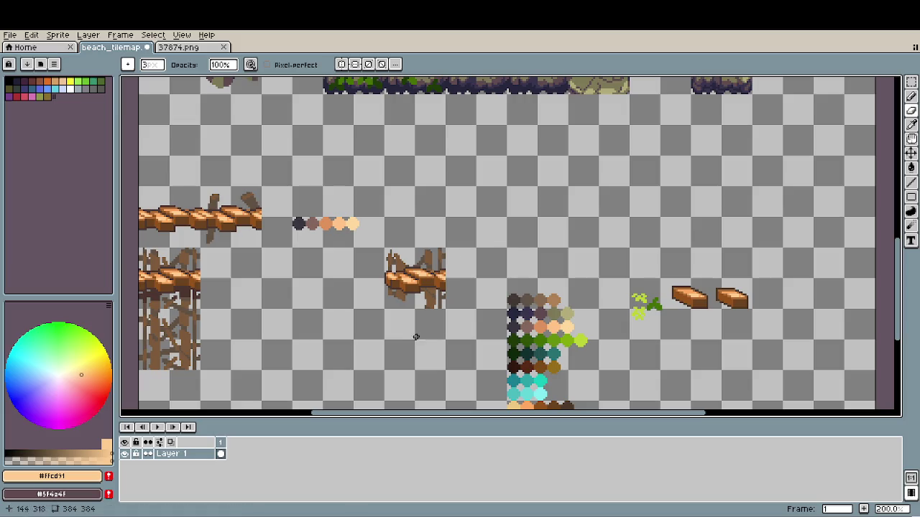
pyautogui.scroll(2, 391, 332)
pyautogui.scroll(1, 391, 332)
pyautogui.scroll(2, 460, 241)
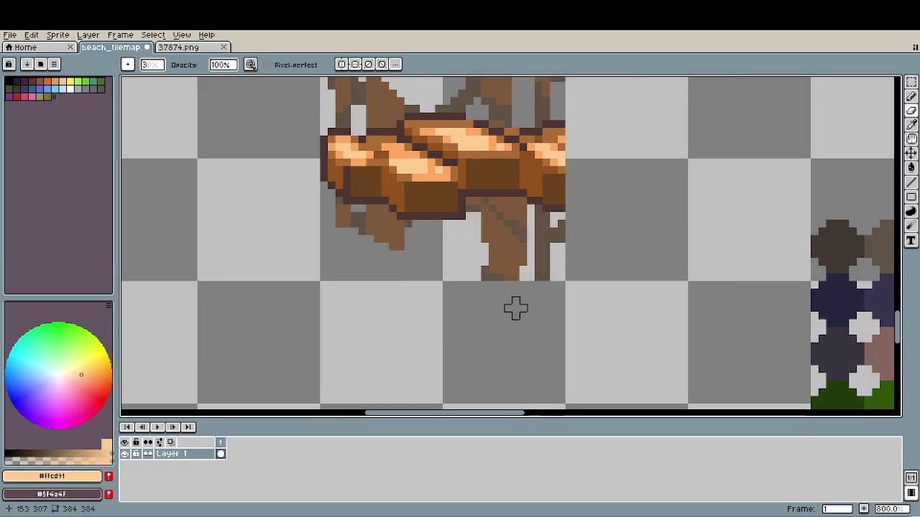
pyautogui.scroll(-3, 530, 313)
pyautogui.scroll(-3, 530, 314)
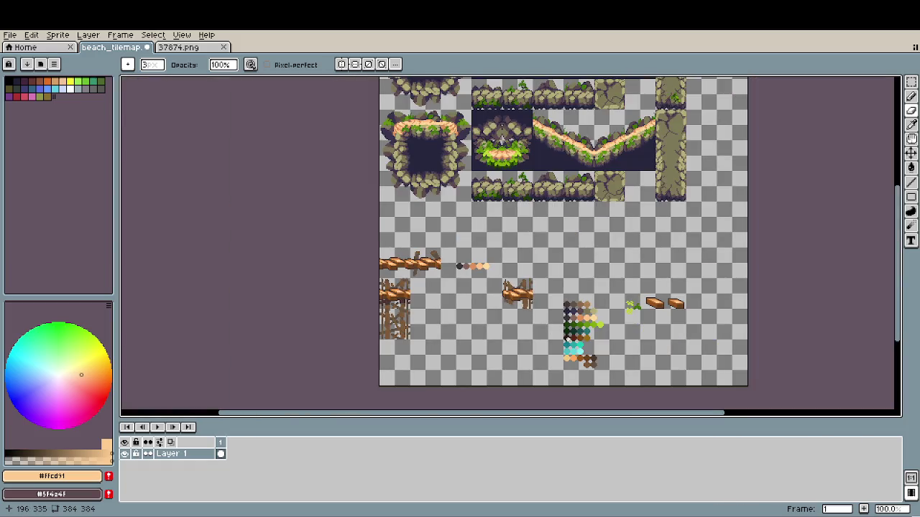
pyautogui.scroll(1, 567, 335)
pyautogui.scroll(2, 594, 338)
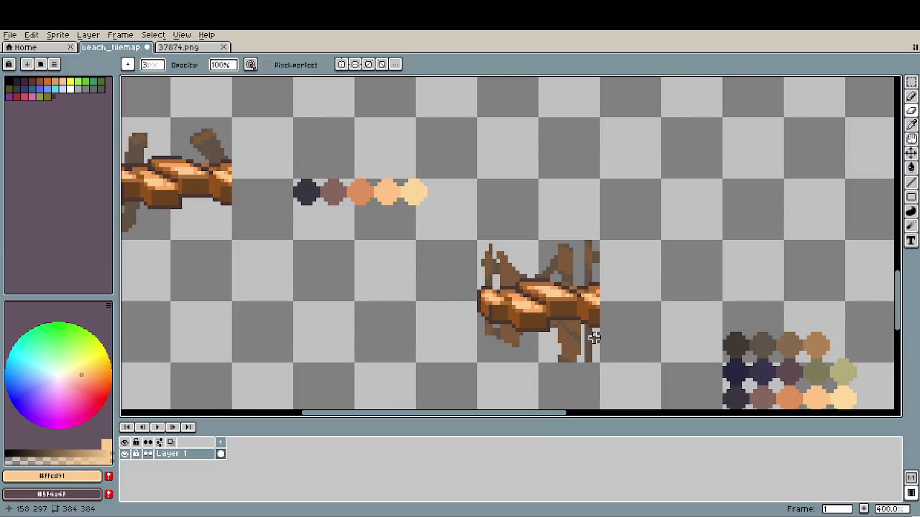
pyautogui.moveTo(594, 338); pyautogui.dragTo(546, 273)
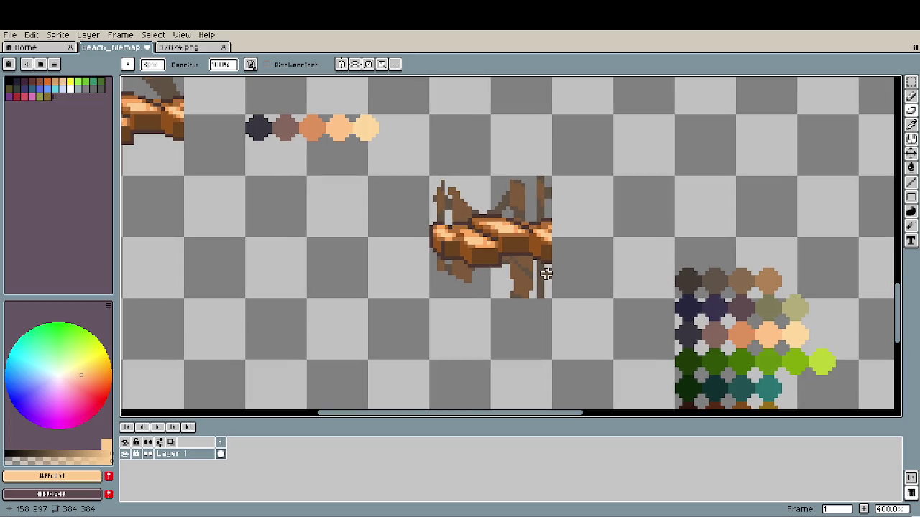
pyautogui.scroll(-2, 546, 273)
pyautogui.scroll(-1, 546, 275)
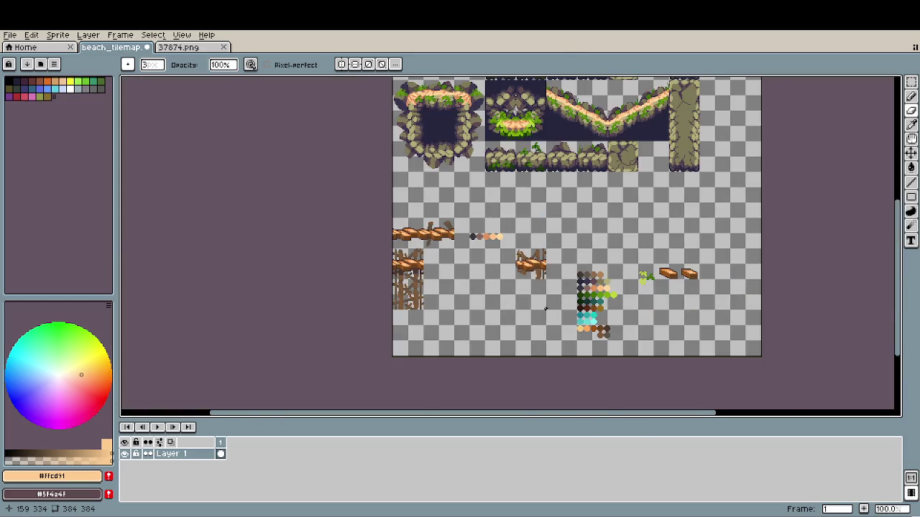
pyautogui.scroll(1, 543, 307)
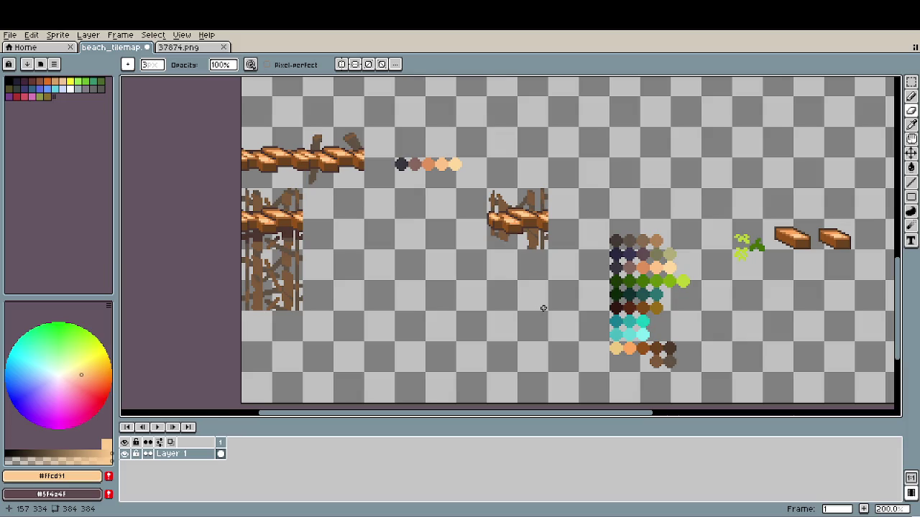
pyautogui.hscroll(-1, 521, 305)
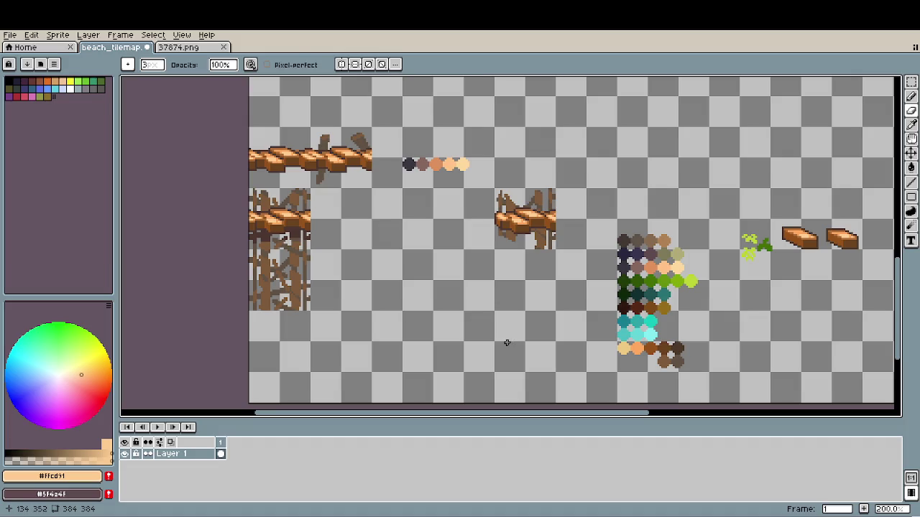
# - Move the left plank-and-post tile block into place
pyautogui.press('m')
pyautogui.moveTo(251, 190)
pyautogui.mouseDown()
pyautogui.moveTo(309, 280)
pyautogui.moveTo(309, 312)
pyautogui.moveTo(425, 337)
pyautogui.mouseUp()
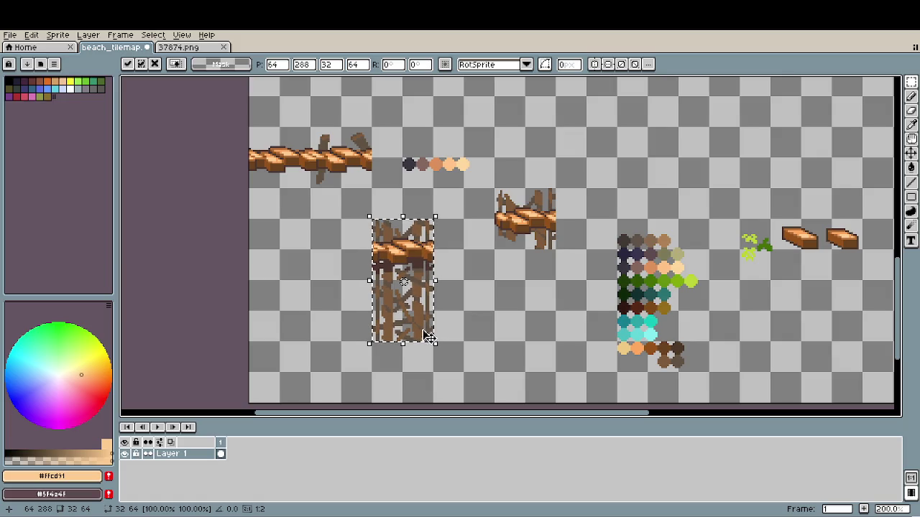
pyautogui.click(502, 291)
# - Nudge the other tile one pixel right to X=32, commit it and deselect
pyautogui.moveTo(493, 188)
pyautogui.mouseDown()
pyautogui.moveTo(558, 250)
pyautogui.moveTo(359, 263)
pyautogui.mouseUp()
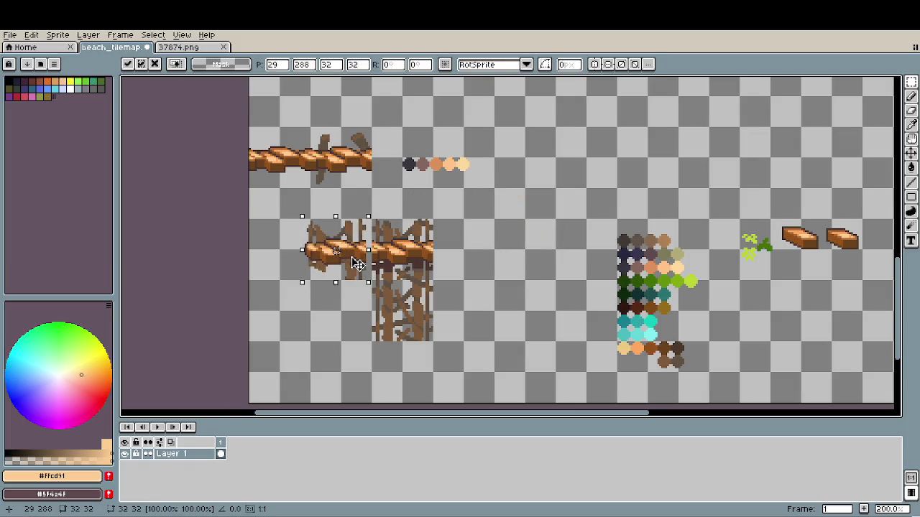
pyautogui.scroll(3, 353, 263)
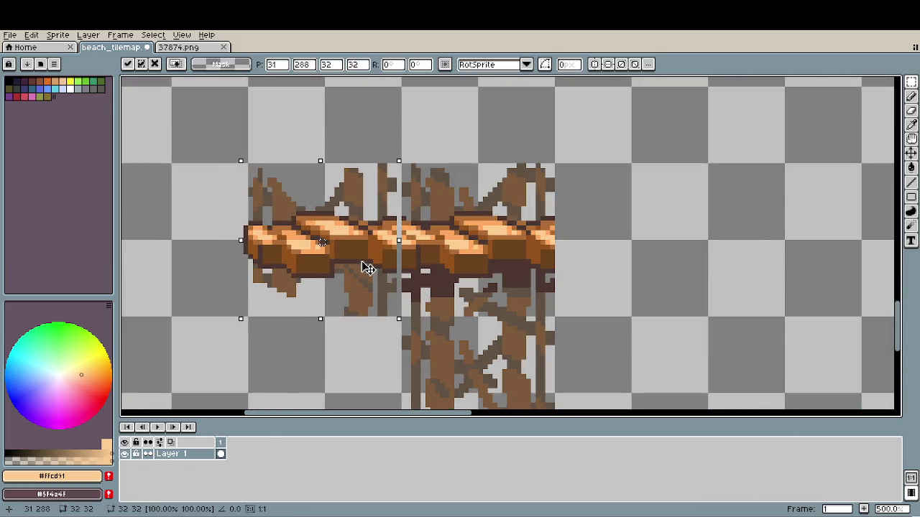
pyautogui.moveTo(366, 268); pyautogui.dragTo(371, 268)
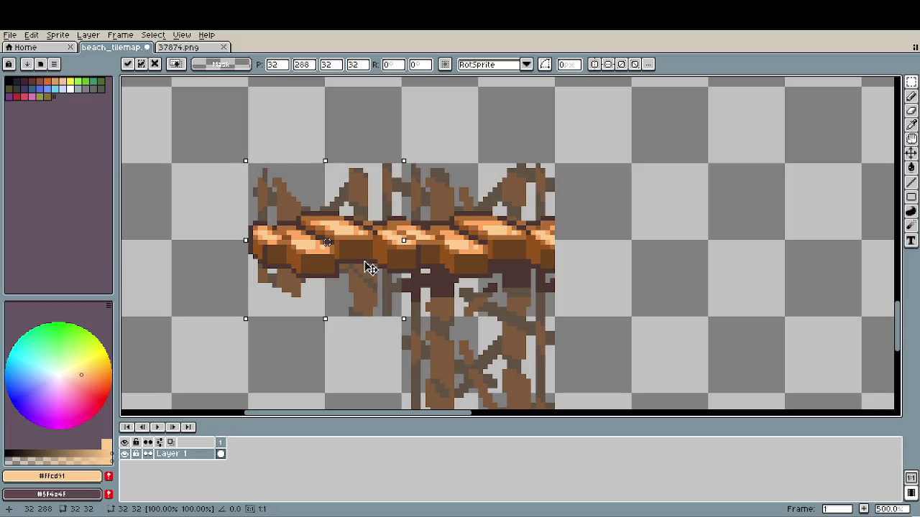
pyautogui.press('Return')
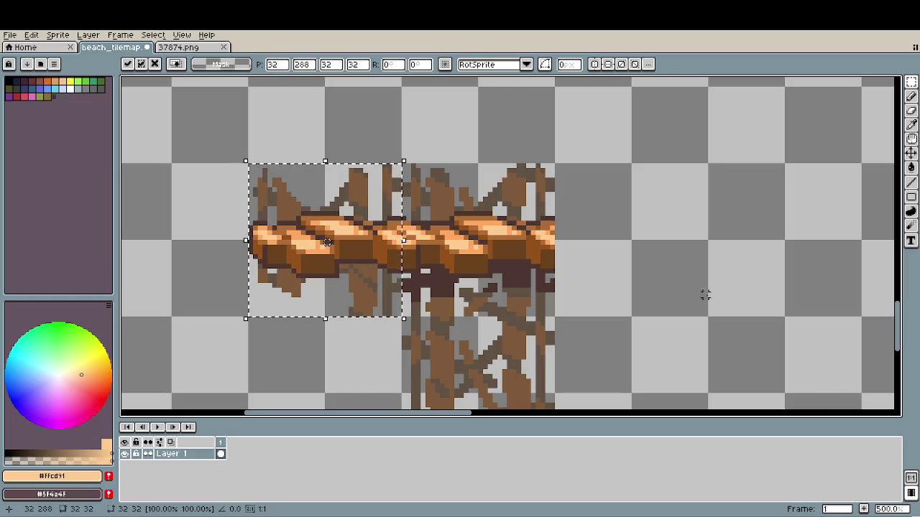
pyautogui.hotkey('ctrl', 'd')
pyautogui.scroll(-3, 634, 305)
pyautogui.scroll(-1, 542, 284)
pyautogui.scroll(-1, 525, 281)
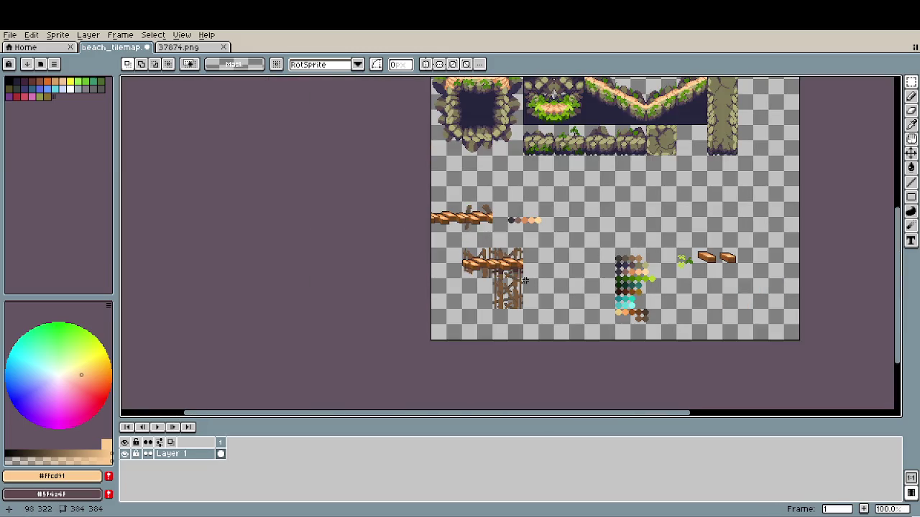
pyautogui.scroll(2, 505, 289)
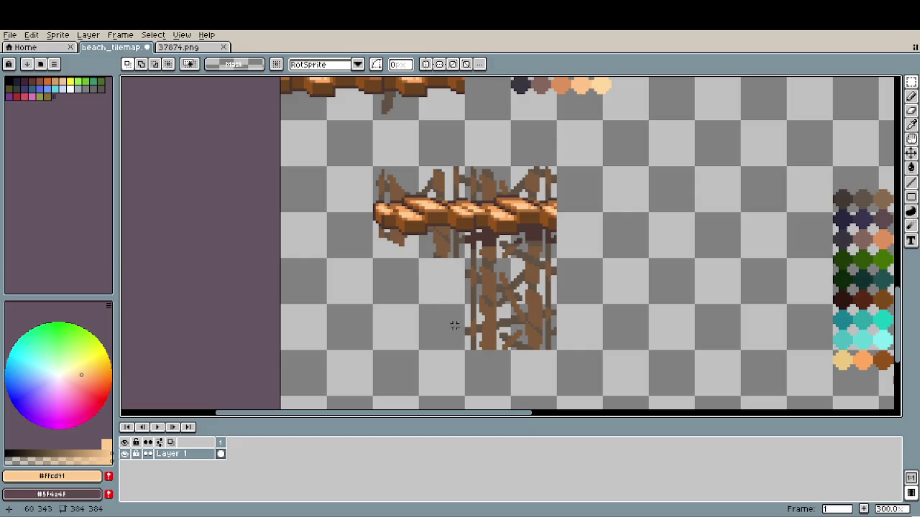
pyautogui.scroll(-1, 454, 325)
pyautogui.scroll(-1, 463, 308)
pyautogui.scroll(1, 551, 373)
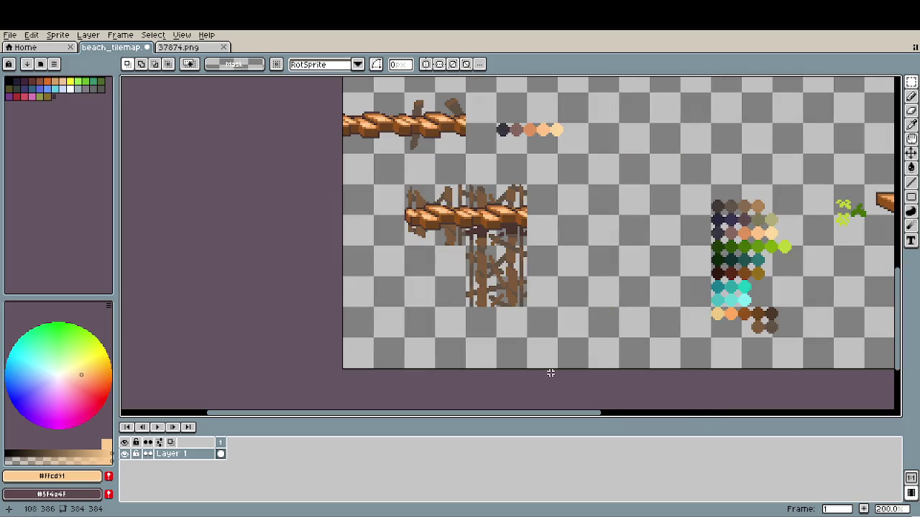
pyautogui.scroll(1, 471, 278)
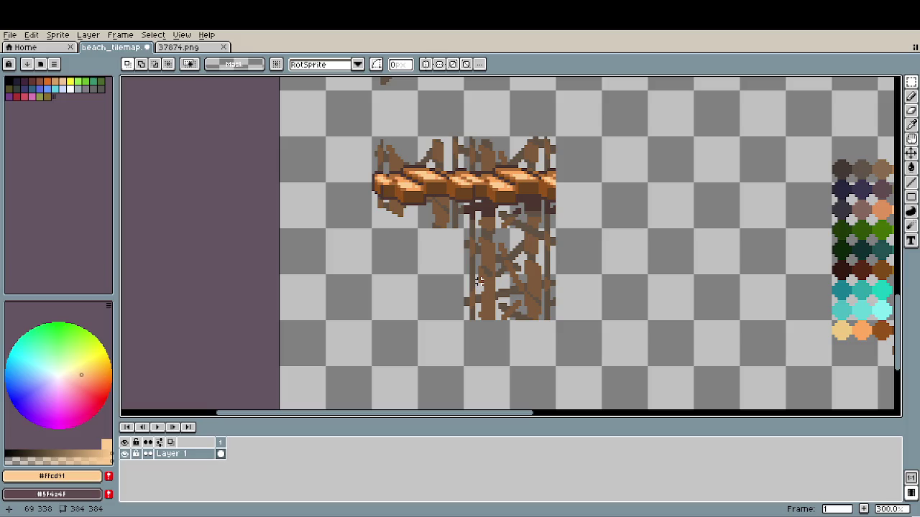
pyautogui.scroll(2, 461, 258)
pyautogui.scroll(2, 435, 194)
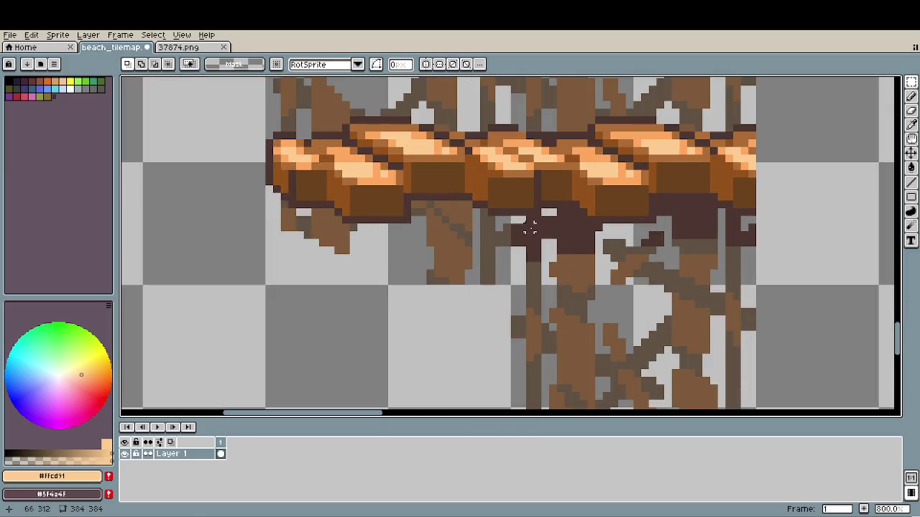
# - Sample dark brown #4c3630 and select the left 32x32 plank tile
pyautogui.press('i')
pyautogui.click(500, 237)
pyautogui.press('b')
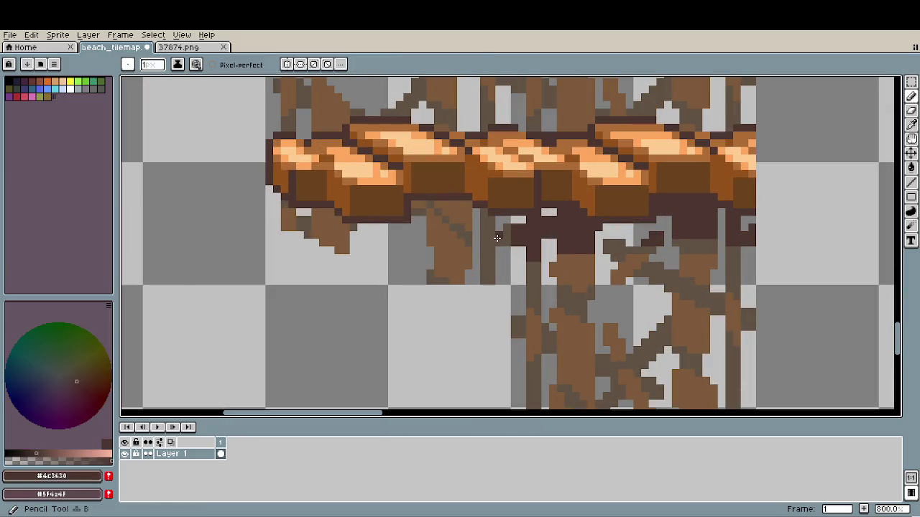
pyautogui.moveTo(497, 237); pyautogui.dragTo(472, 281)
pyautogui.press('m')
pyautogui.moveTo(319, 161); pyautogui.dragTo(397, 285)
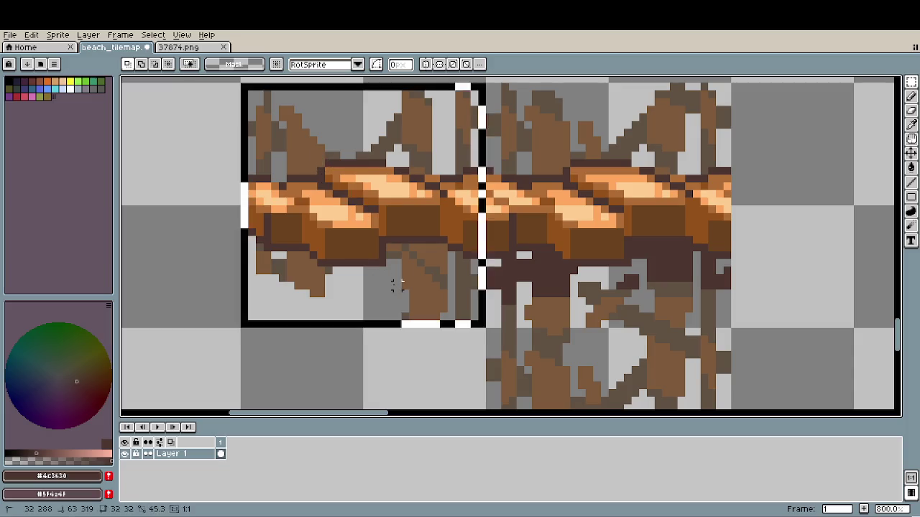
pyautogui.scroll(2, 499, 277)
pyautogui.press('b')
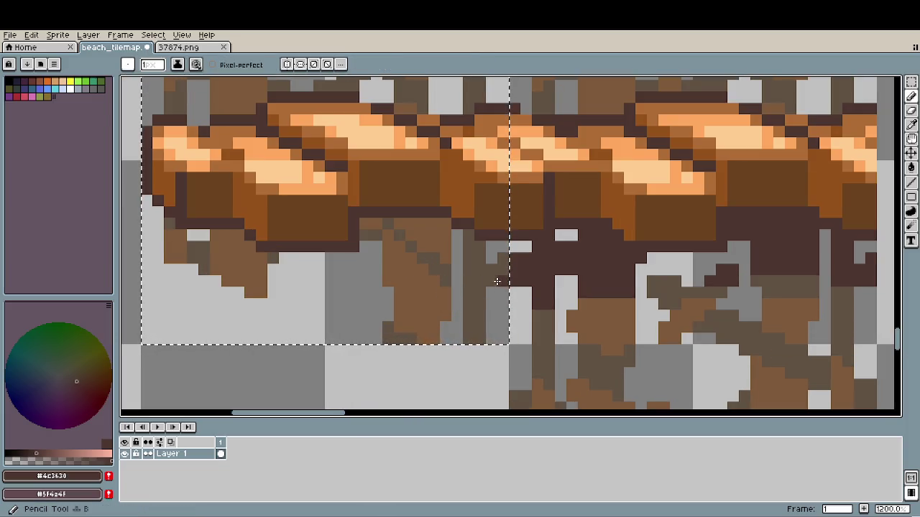
# - Fill the grey gap and brace patches under the plank with dark brown
pyautogui.press('g')
pyautogui.click(472, 263)
pyautogui.press('b')
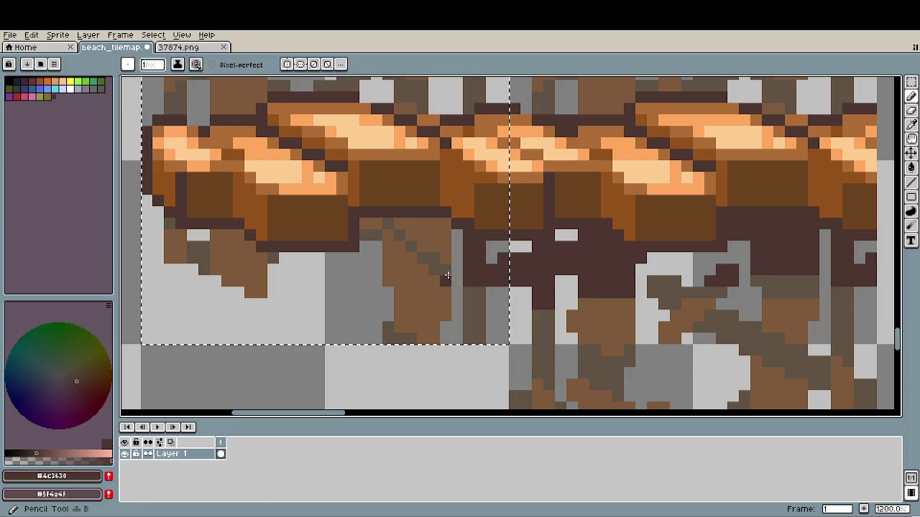
pyautogui.moveTo(447, 271); pyautogui.dragTo(387, 269)
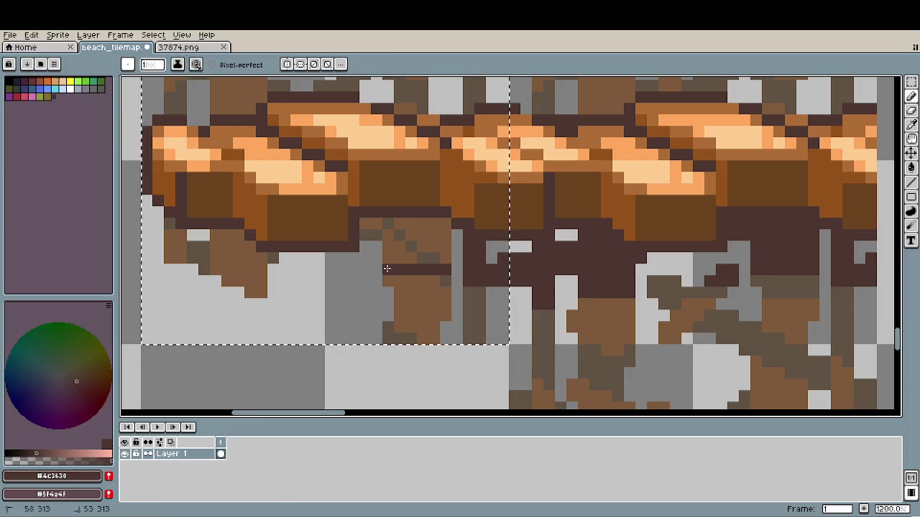
pyautogui.press('g')
pyautogui.click(403, 252)
pyautogui.click(424, 230)
pyautogui.click(398, 233)
pyautogui.click(371, 224)
pyautogui.click(366, 236)
pyautogui.click(422, 328)
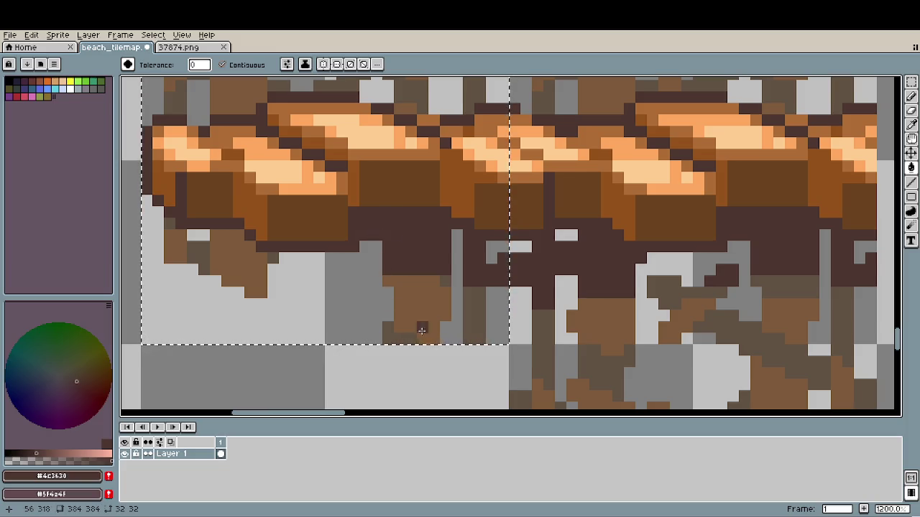
pyautogui.hscroll(-3, 321, 304)
# - Darken the pixel row and remaining brace patches beneath the plank's left end
pyautogui.press('b')
pyautogui.moveTo(324, 263); pyautogui.dragTo(279, 264)
pyautogui.click(317, 253)
pyautogui.press('g')
pyautogui.click(351, 252)
pyautogui.click(254, 241)
pyautogui.click(250, 222)
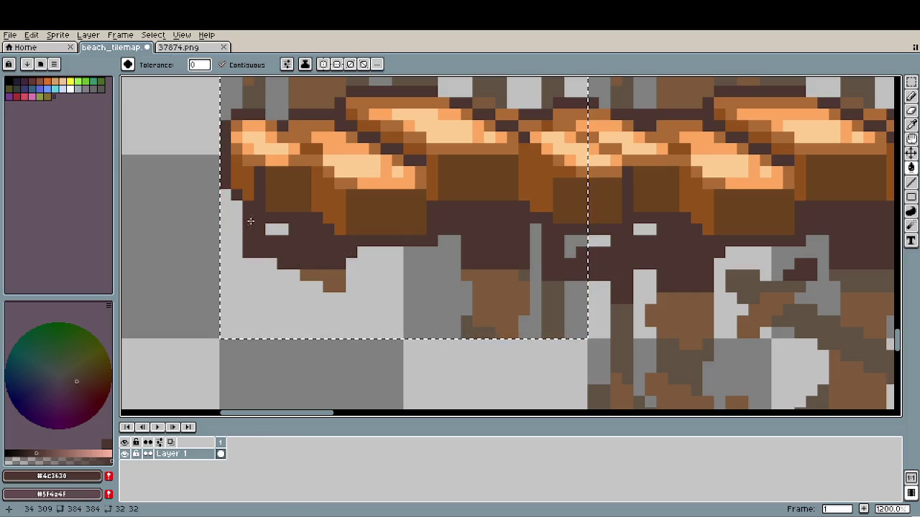
pyautogui.scroll(-3, 380, 321)
pyautogui.scroll(-2, 388, 323)
pyautogui.scroll(-1, 434, 338)
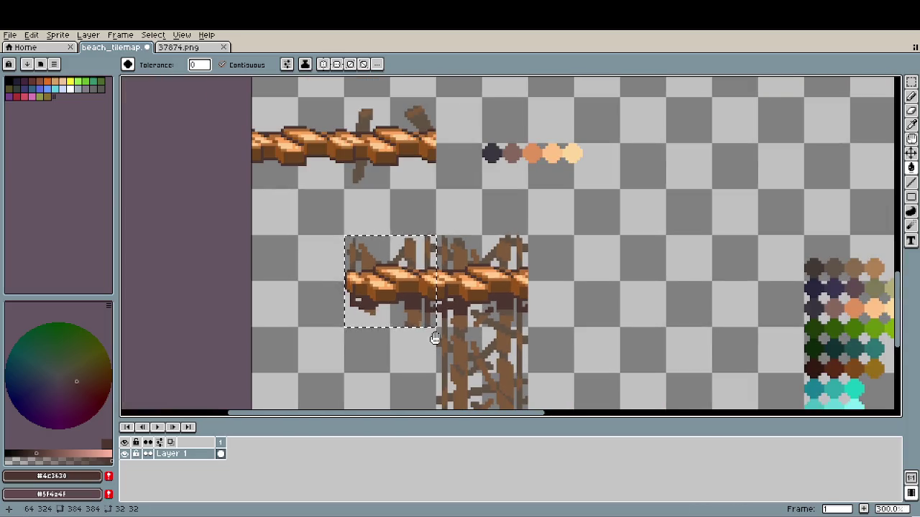
pyautogui.scroll(-1, 434, 338)
pyautogui.scroll(-1, 424, 317)
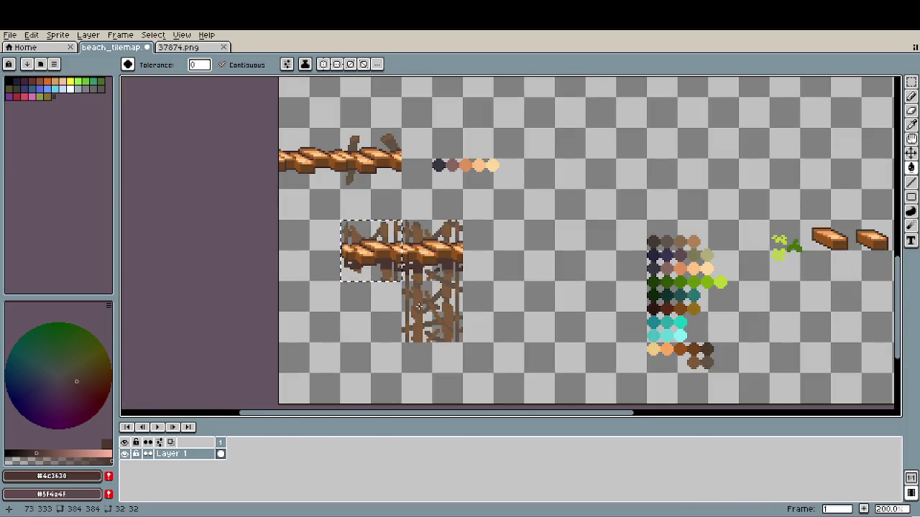
pyautogui.scroll(3, 419, 307)
pyautogui.scroll(4, 323, 216)
# - Draw a thin dark-brown post down from the plank's left end
pyautogui.press('b')
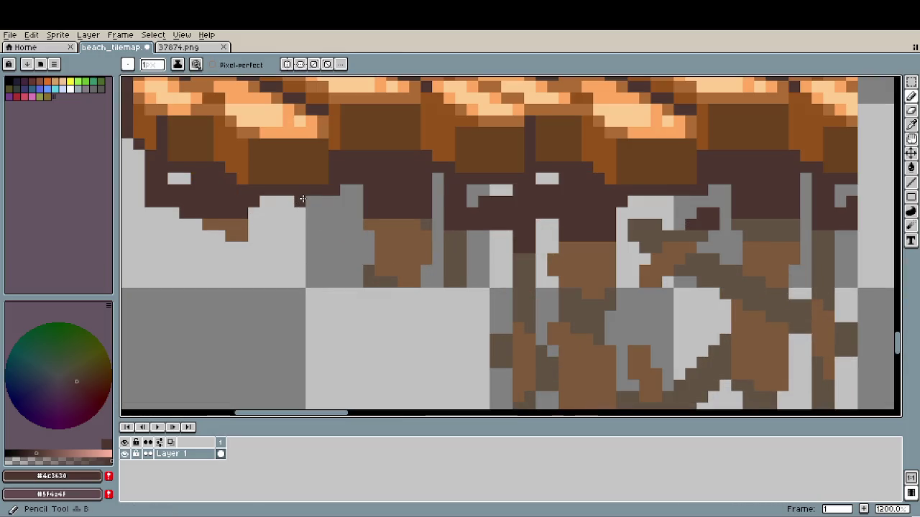
pyautogui.moveTo(302, 199)
pyautogui.mouseDown()
pyautogui.moveTo(313, 352)
pyautogui.moveTo(309, 206)
pyautogui.mouseUp()
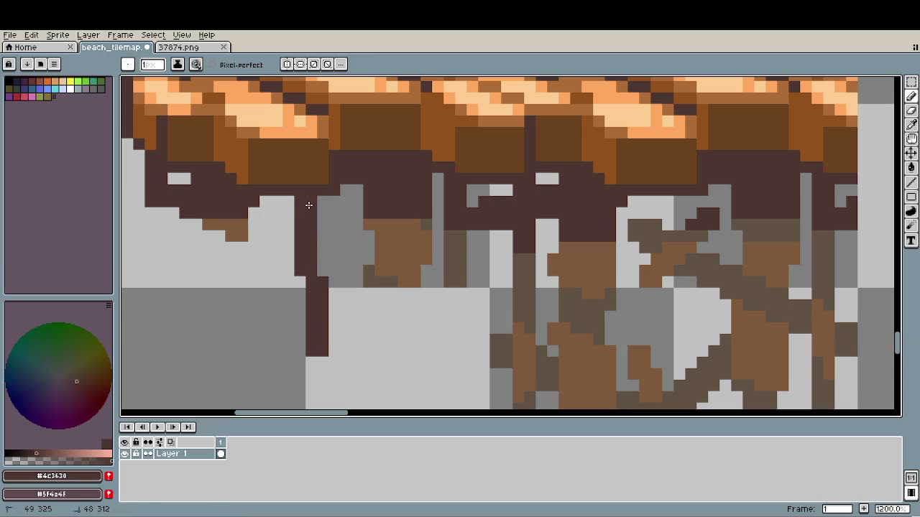
pyautogui.scroll(-3, 365, 328)
pyautogui.scroll(-2, 374, 330)
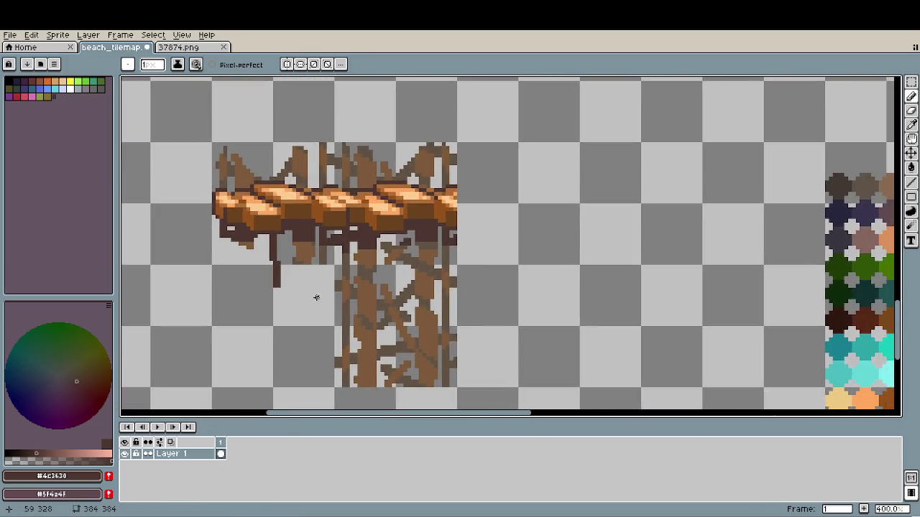
pyautogui.scroll(2, 261, 257)
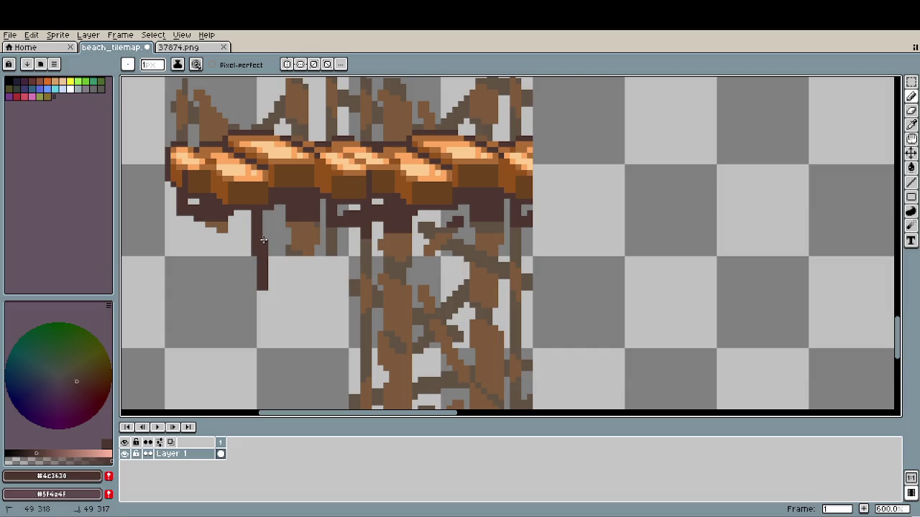
pyautogui.scroll(-2, 387, 327)
pyautogui.scroll(-1, 386, 326)
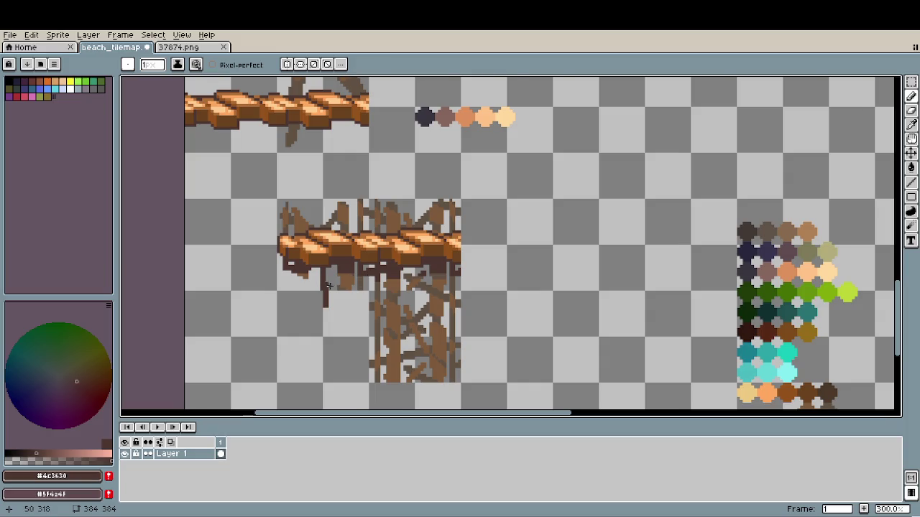
pyautogui.scroll(4, 360, 276)
pyautogui.scroll(3, 360, 276)
pyautogui.keyDown('alt'); pyautogui.click(413, 251); pyautogui.keyUp('alt')
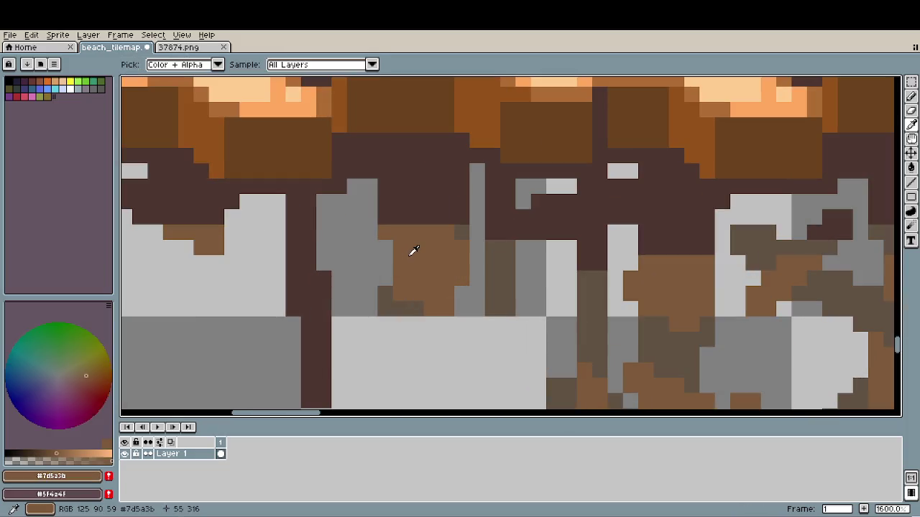
# - Paint a brown column beside the new post and add a dark pixel at the plank's left edge
pyautogui.moveTo(295, 262)
pyautogui.mouseDown()
pyautogui.moveTo(309, 308)
pyautogui.moveTo(308, 248)
pyautogui.moveTo(347, 302)
pyautogui.mouseUp()
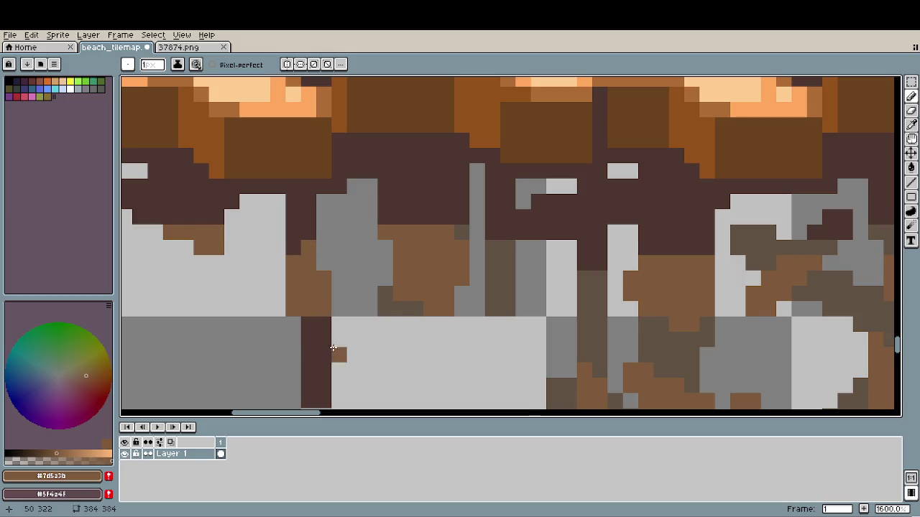
pyautogui.scroll(-1, 338, 353)
pyautogui.press('g')
pyautogui.scroll(-5, 374, 337)
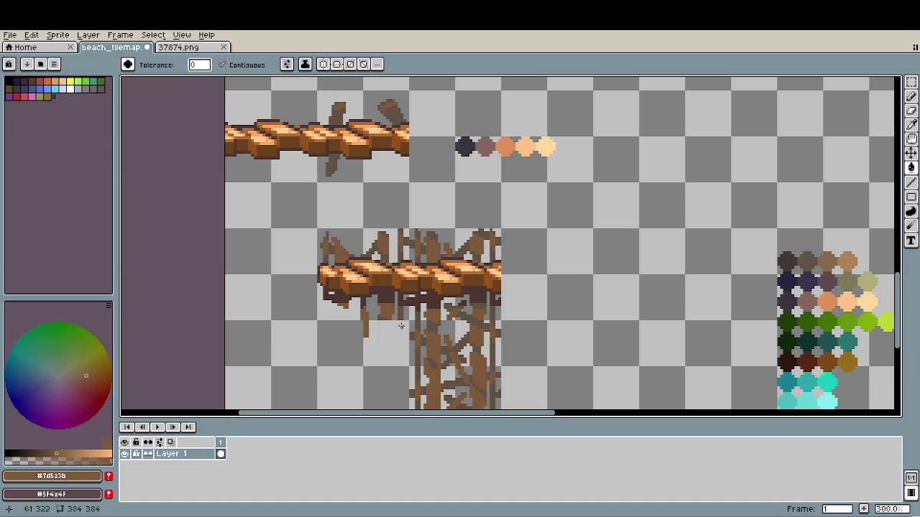
pyautogui.scroll(6, 339, 317)
pyautogui.press('i')
pyautogui.click(294, 244)
pyautogui.press('b')
pyautogui.click(285, 268)
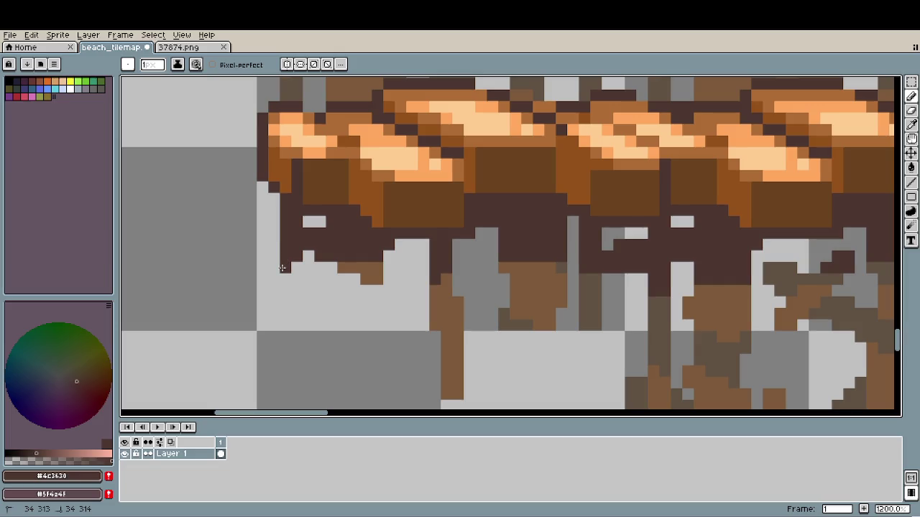
# - Paint a mid-brown post with a 4–5 px pencil down from the plank's left end
pyautogui.scroll(-3, 302, 309)
pyautogui.scroll(-3, 318, 345)
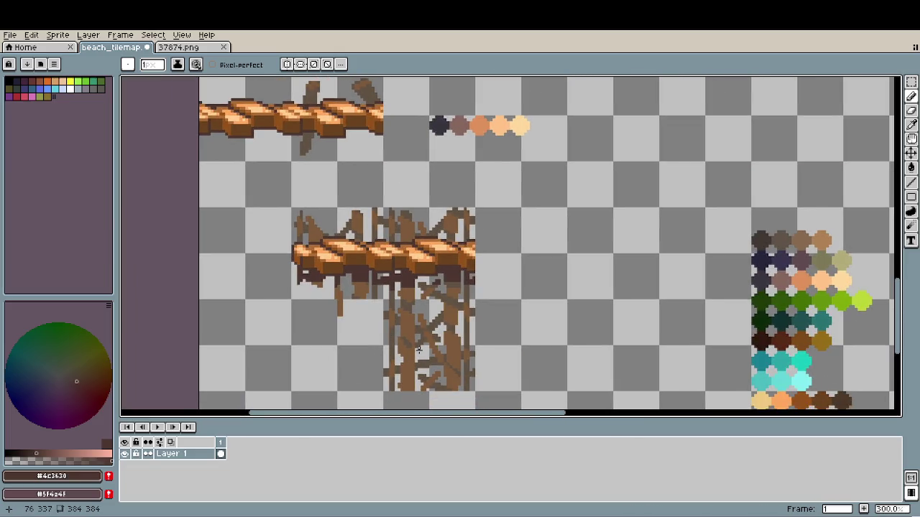
pyautogui.scroll(-1, 419, 350)
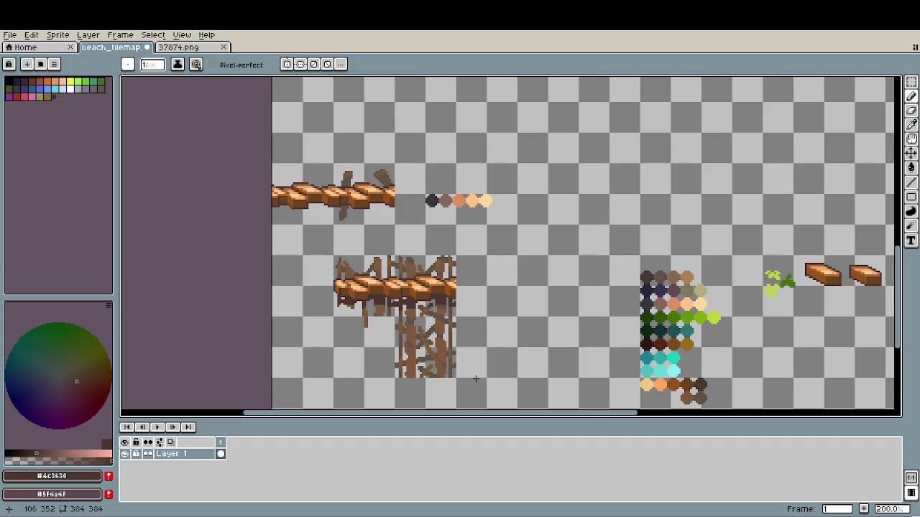
pyautogui.scroll(2, 359, 356)
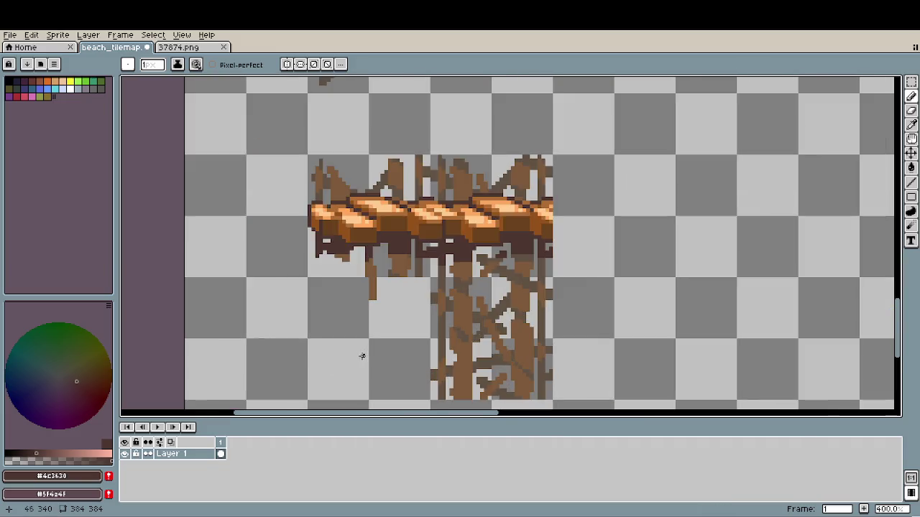
pyautogui.scroll(2, 367, 352)
pyautogui.moveTo(369, 350)
pyautogui.mouseDown()
pyautogui.moveTo(386, 295)
pyautogui.moveTo(381, 275)
pyautogui.mouseUp()
pyautogui.moveTo(415, 208); pyautogui.dragTo(410, 277)
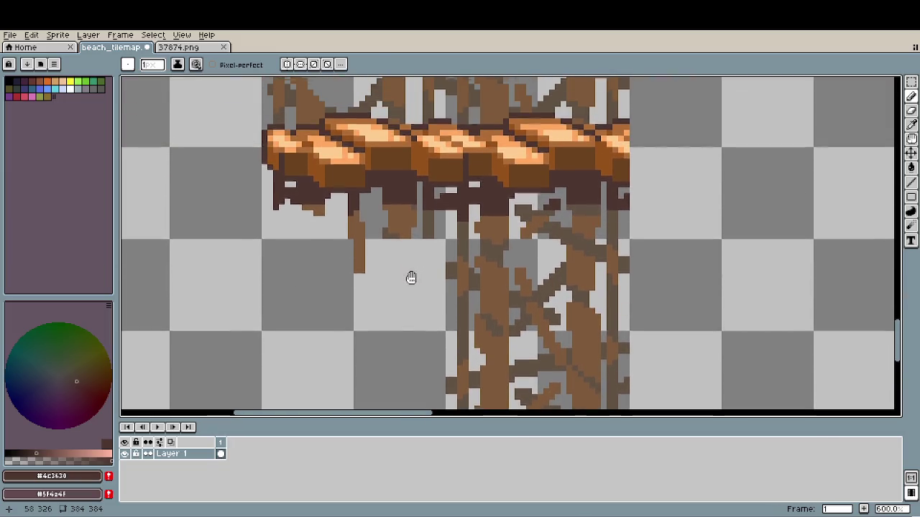
pyautogui.keyDown('alt'); pyautogui.click(405, 220); pyautogui.keyUp('alt')
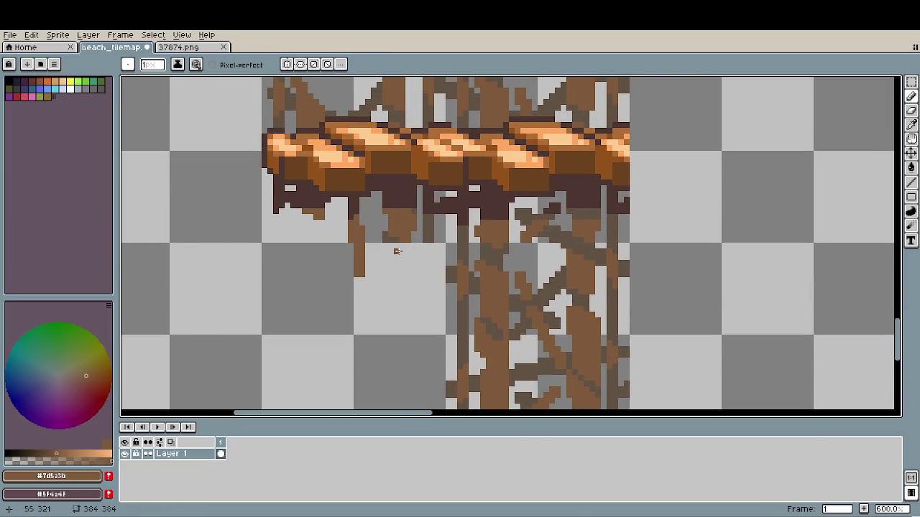
pyautogui.press('+')
pyautogui.press('+')
pyautogui.press('+')
pyautogui.moveTo(400, 259); pyautogui.dragTo(400, 259)
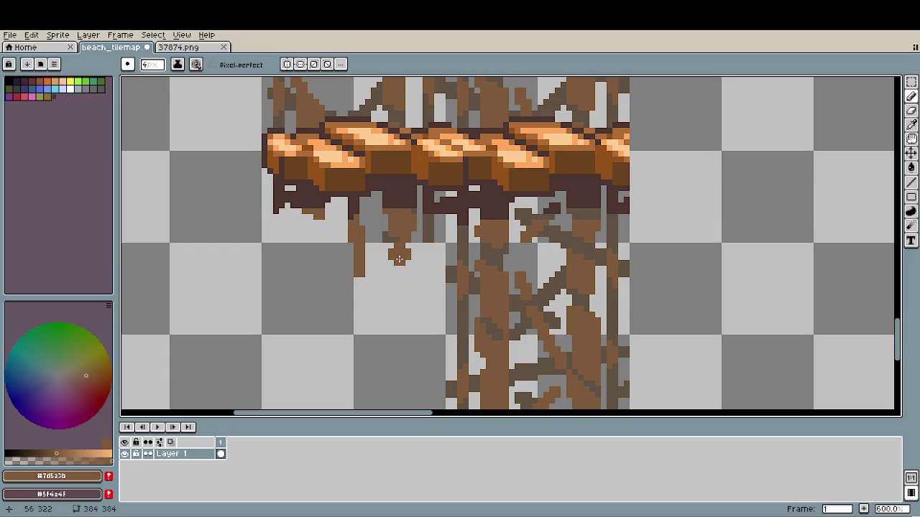
pyautogui.press('+')
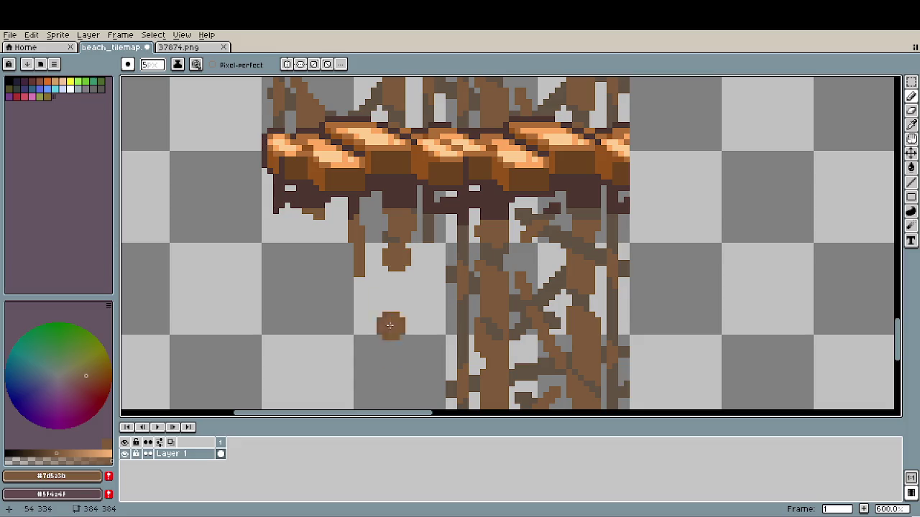
pyautogui.scroll(-3, 401, 294)
pyautogui.keyDown('shift'); pyautogui.click(424, 308); pyautogui.keyUp('shift')
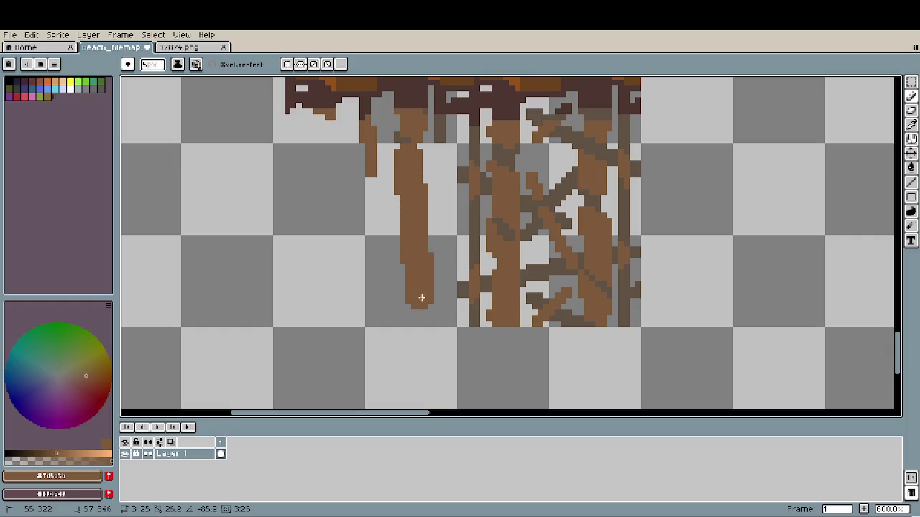
pyautogui.keyDown('shift'); pyautogui.click(418, 334); pyautogui.keyUp('shift')
# - Select and delete the overlong bottom of the new post
pyautogui.press('m')
pyautogui.moveTo(419, 352); pyautogui.dragTo(421, 357)
pyautogui.press('Delete')
pyautogui.moveTo(419, 136); pyautogui.dragTo(410, 312)
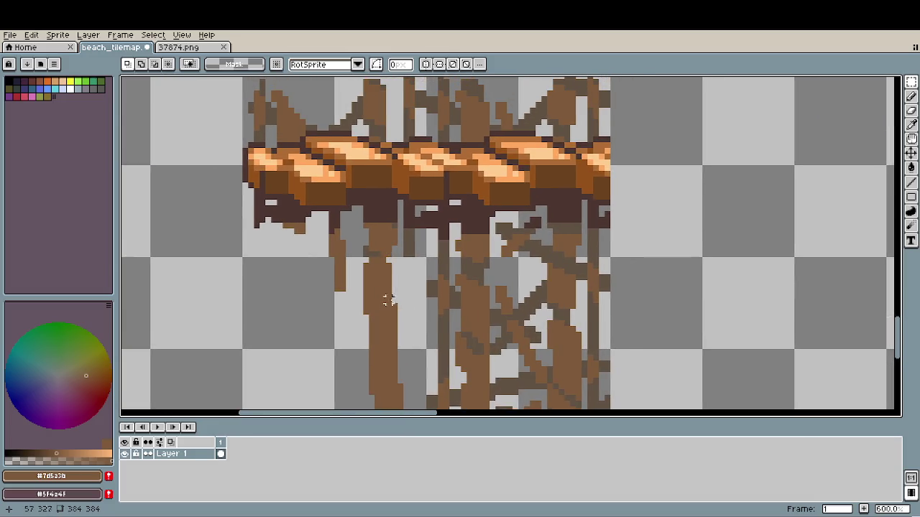
pyautogui.scroll(1, 382, 267)
pyautogui.press('b')
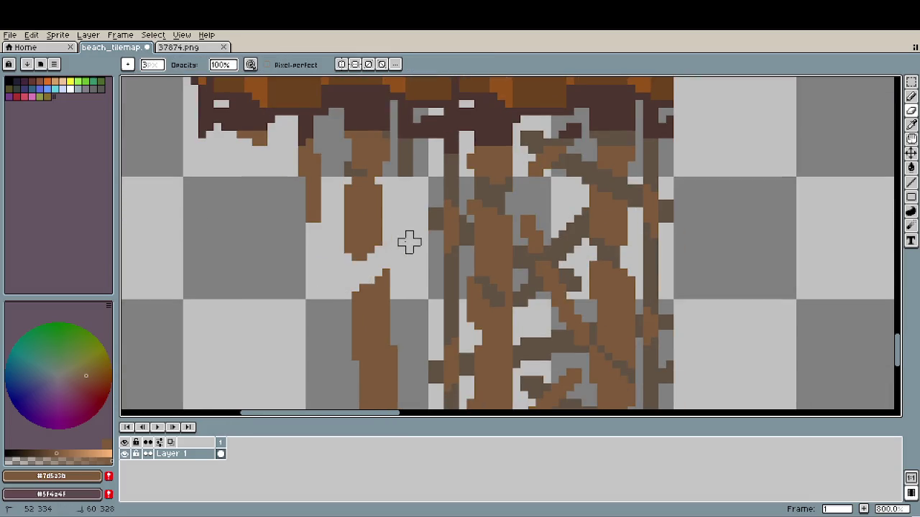
pyautogui.scroll(-2, 355, 303)
pyautogui.scroll(-2, 467, 317)
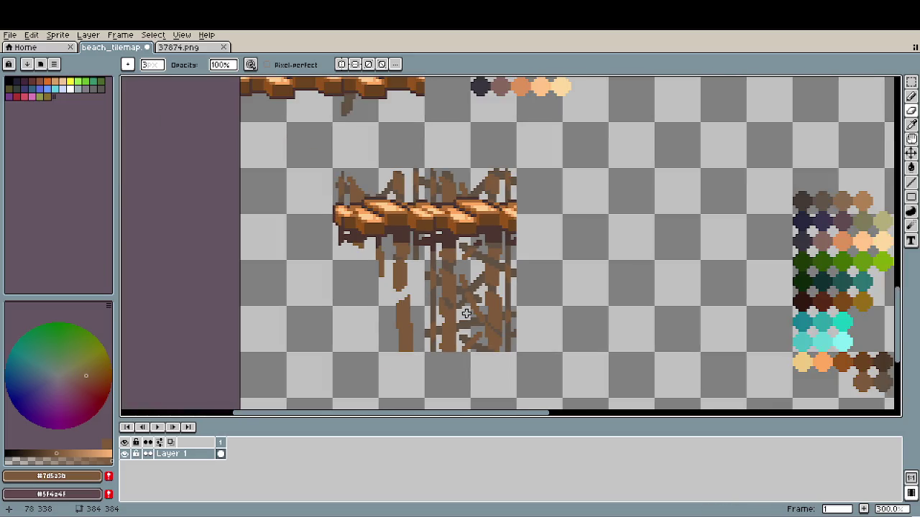
pyautogui.scroll(3, 399, 306)
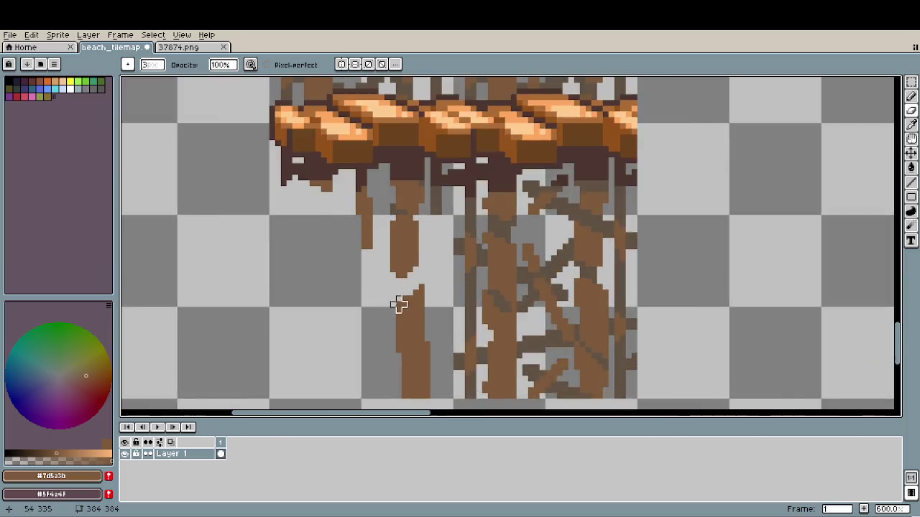
pyautogui.scroll(3, 479, 290)
pyautogui.press('alt')
pyautogui.keyDown('alt'); pyautogui.click(612, 297); pyautogui.keyUp('alt')
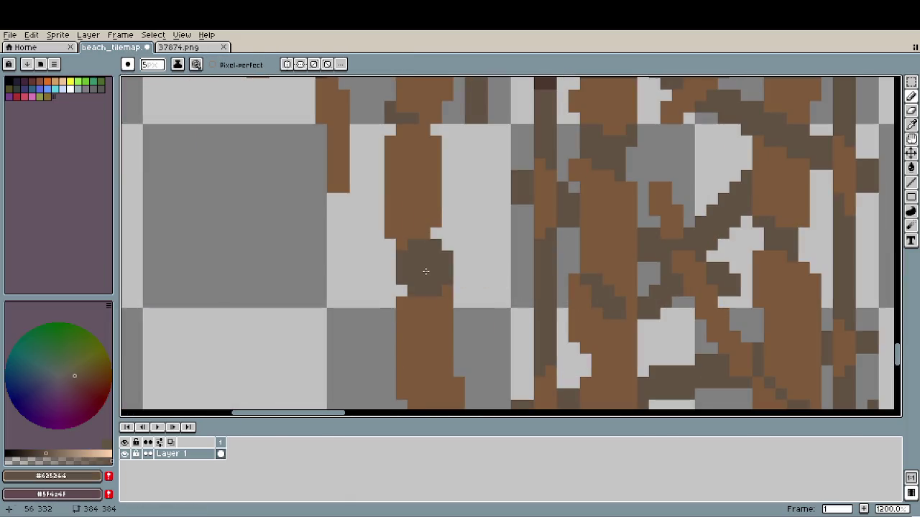
# - Fill the left post's light notch with dark brown using 2 px and 1 px pencils
pyautogui.press('-')
pyautogui.click(410, 267)
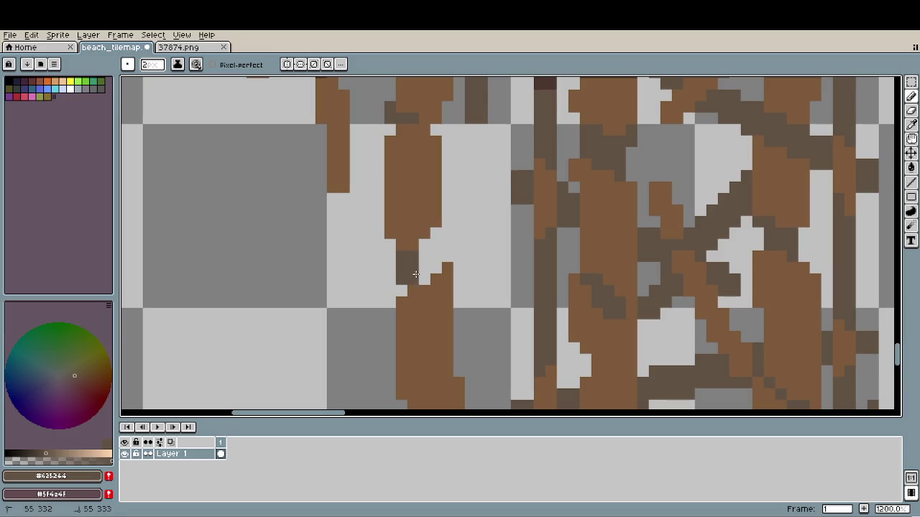
pyautogui.moveTo(434, 255); pyautogui.dragTo(433, 265)
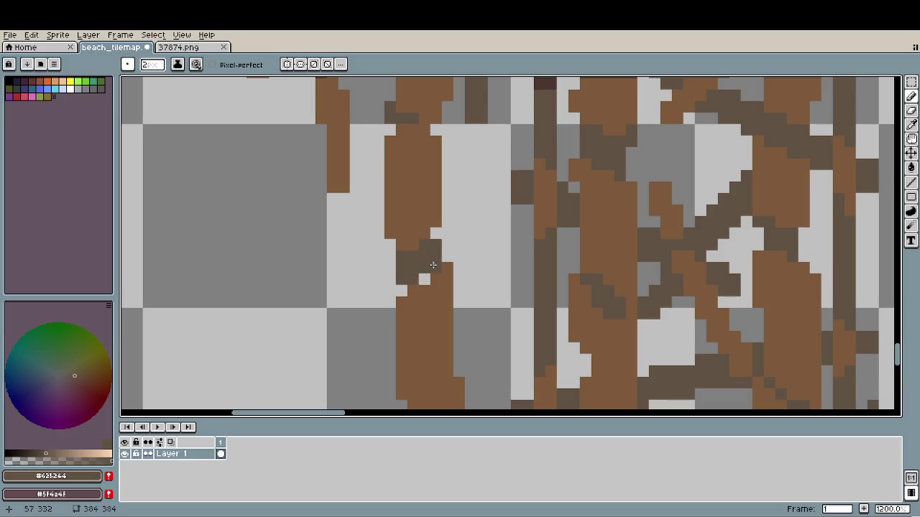
pyautogui.press('-')
pyautogui.click(425, 279)
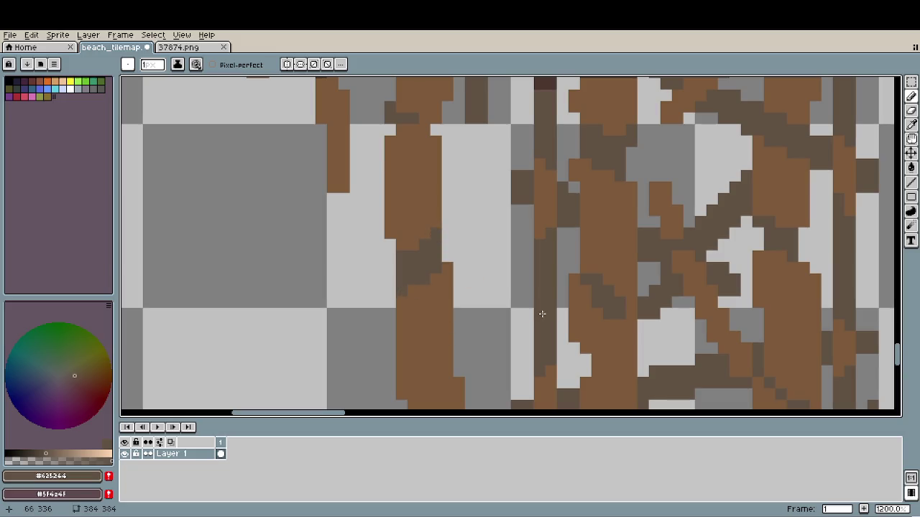
# - Erase stray dark pixels around the joint, leaving a narrower stepped notch
pyautogui.press('e')
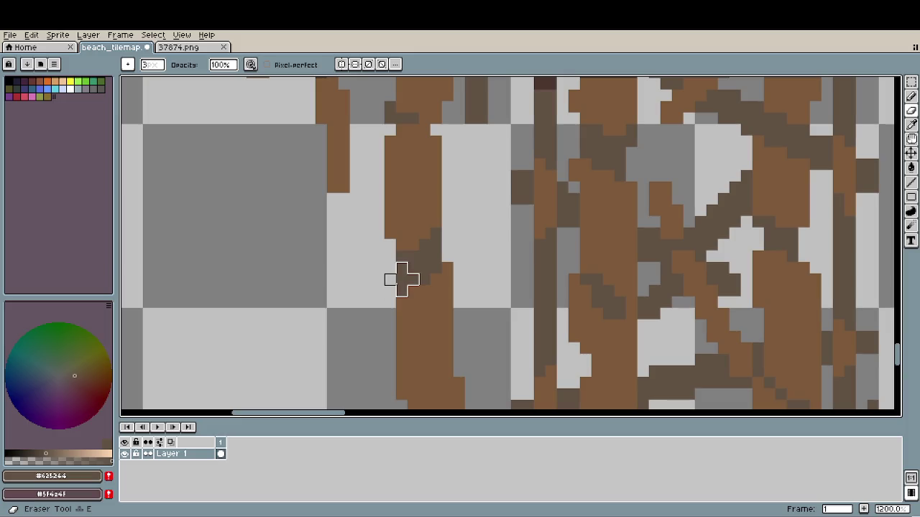
pyautogui.moveTo(396, 273); pyautogui.dragTo(401, 257)
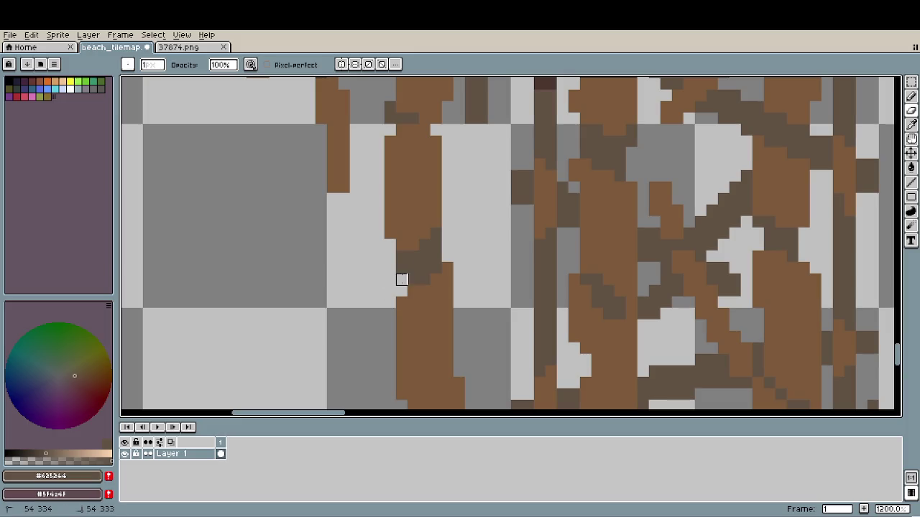
pyautogui.press('i')
pyautogui.press('b')
pyautogui.click(414, 258)
pyautogui.press('e')
pyautogui.moveTo(436, 232); pyautogui.dragTo(436, 247)
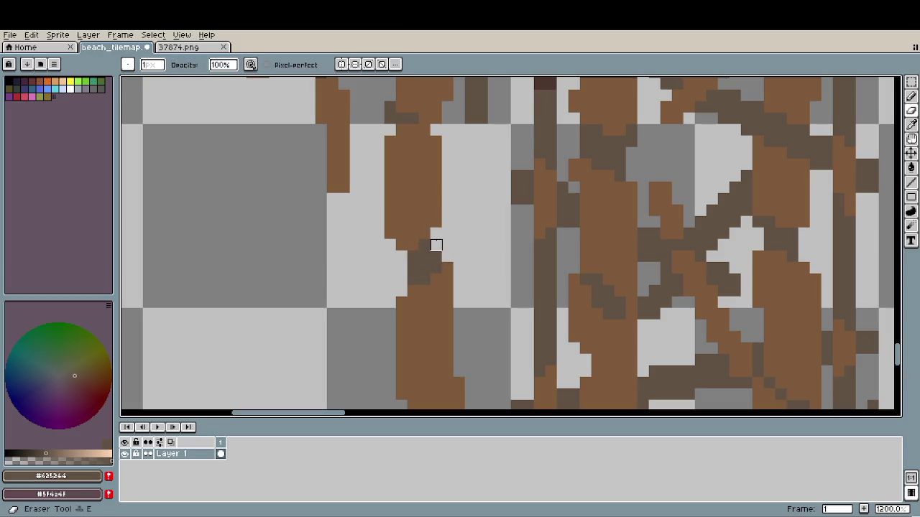
pyautogui.scroll(-4, 480, 289)
pyautogui.scroll(-1, 505, 327)
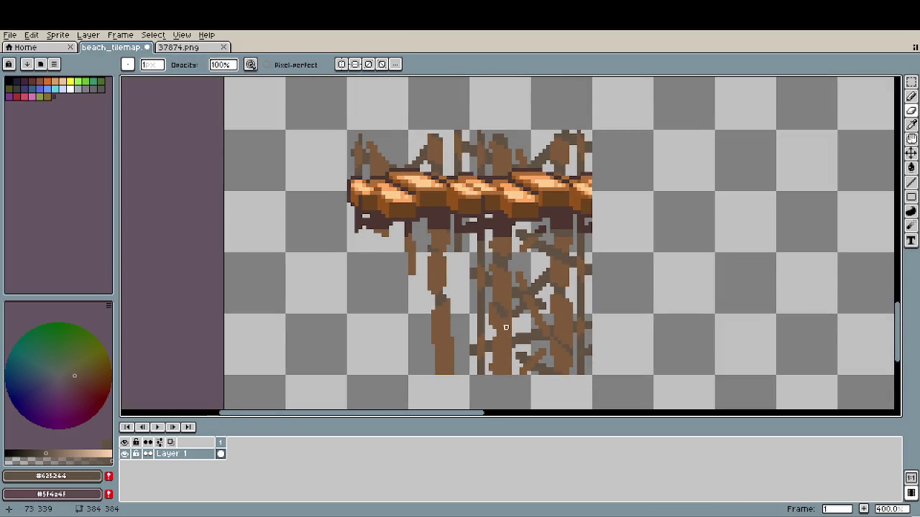
pyautogui.scroll(-1, 523, 328)
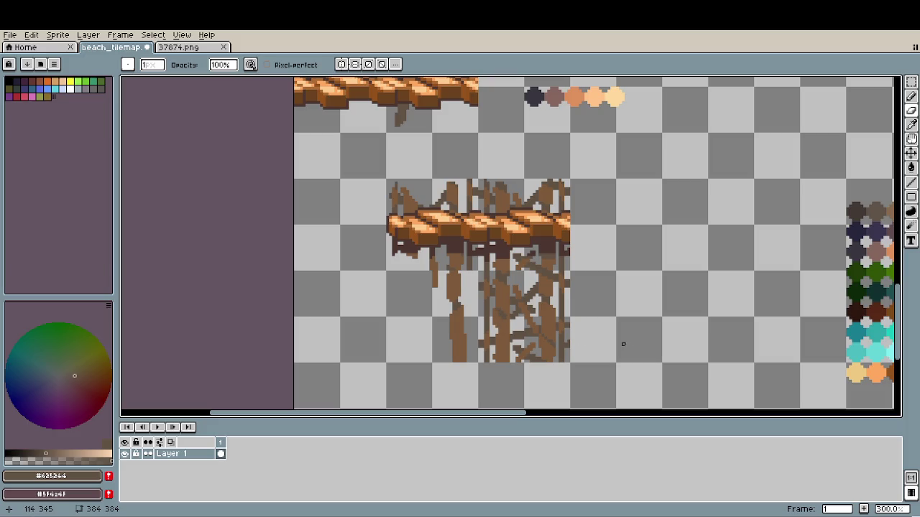
pyautogui.scroll(4, 400, 288)
pyautogui.scroll(2, 453, 291)
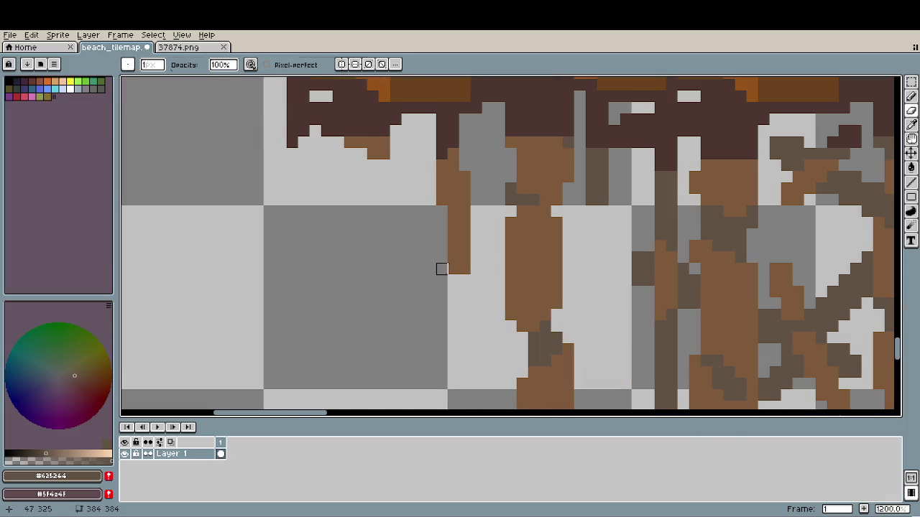
# - Draw a dark diagonal brace slanting down-left from the new post as a clean stepped line
pyautogui.press('l')
pyautogui.moveTo(441, 257); pyautogui.dragTo(360, 305)
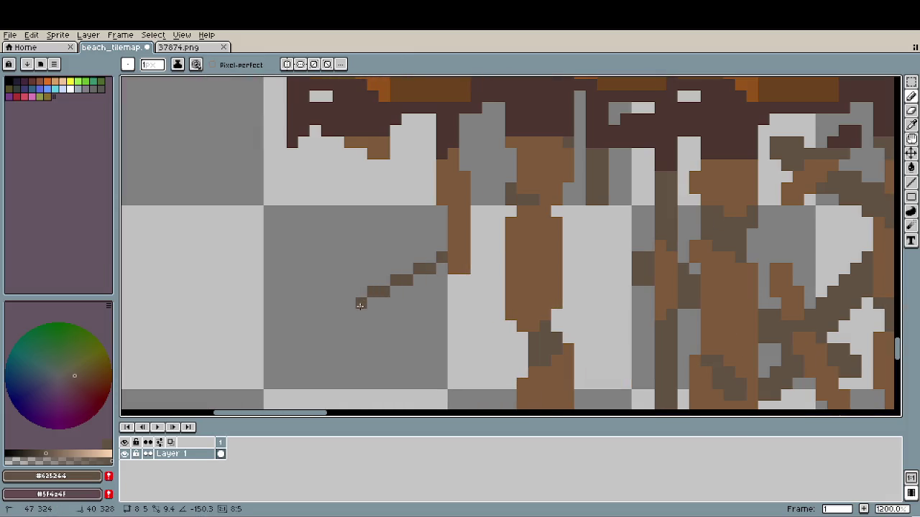
pyautogui.moveTo(360, 305)
pyautogui.mouseDown()
pyautogui.moveTo(348, 307)
pyautogui.moveTo(440, 266)
pyautogui.mouseUp()
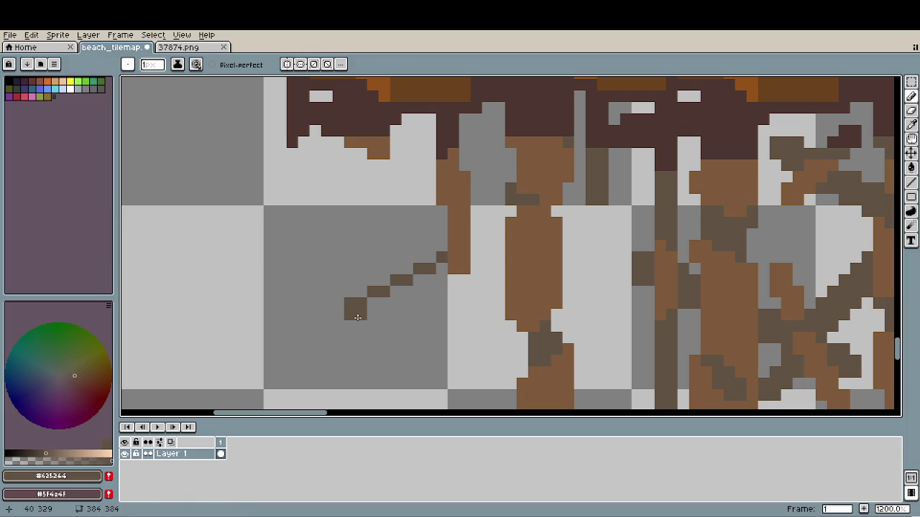
pyautogui.moveTo(440, 266)
pyautogui.mouseDown()
pyautogui.moveTo(391, 294)
pyautogui.moveTo(440, 269)
pyautogui.mouseUp()
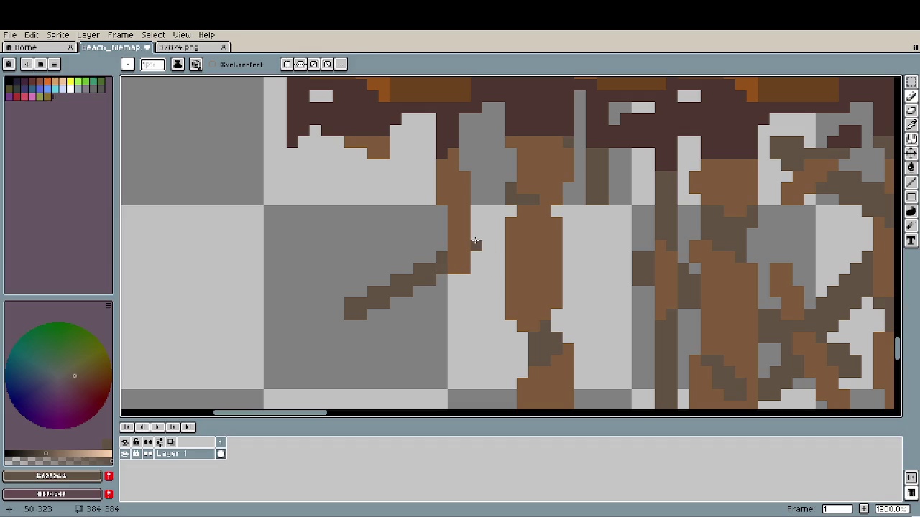
# - Add dark pixels extending the brace across to the neighbouring post
pyautogui.click(475, 245)
pyautogui.click(476, 257)
pyautogui.click(487, 234)
pyautogui.click(499, 234)
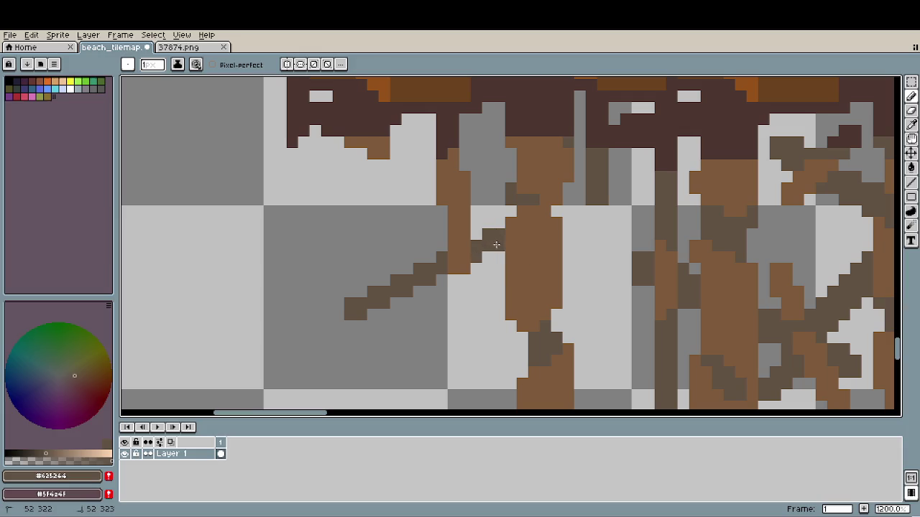
pyautogui.scroll(-4, 546, 303)
pyautogui.scroll(-1, 546, 303)
pyautogui.scroll(-2, 575, 361)
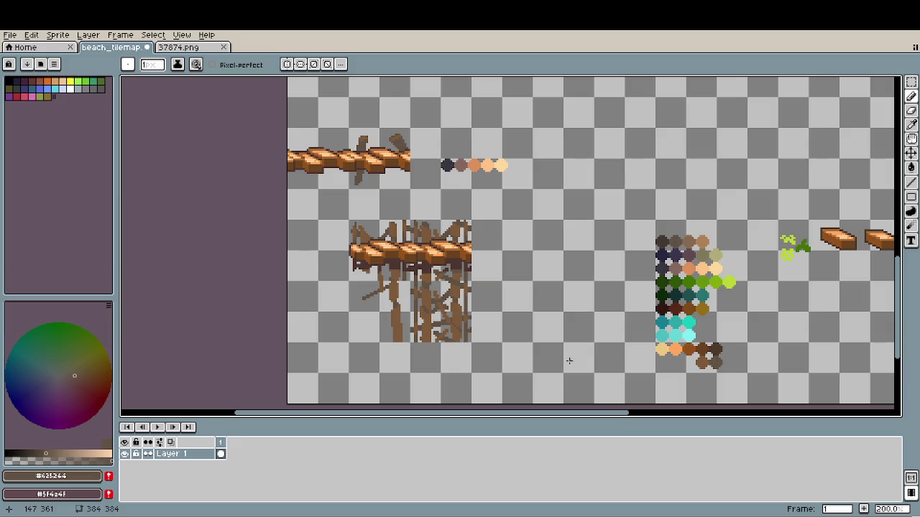
# - Pencil dark-brown brace pixels beside the left post, right of the trunk and near its base
pyautogui.scroll(2, 400, 375)
pyautogui.scroll(2, 359, 309)
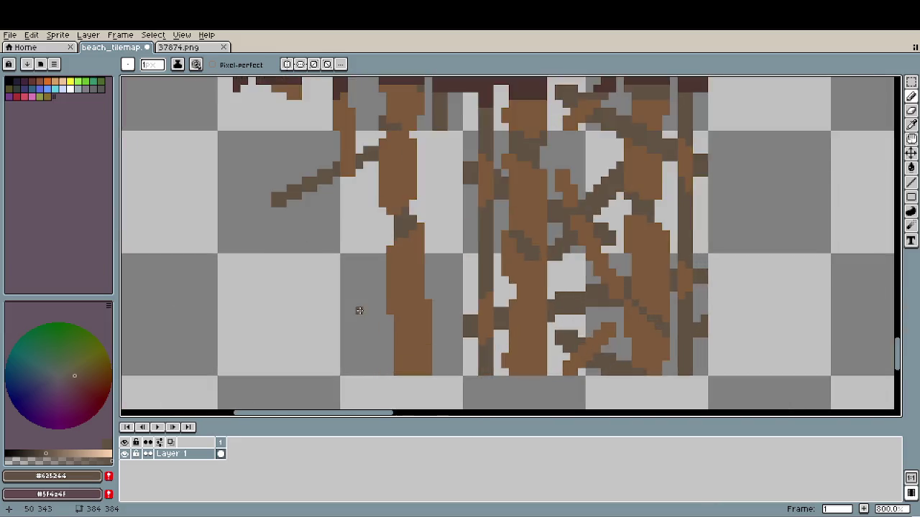
pyautogui.scroll(1, 360, 309)
pyautogui.scroll(-2, 342, 383)
pyautogui.click(303, 261)
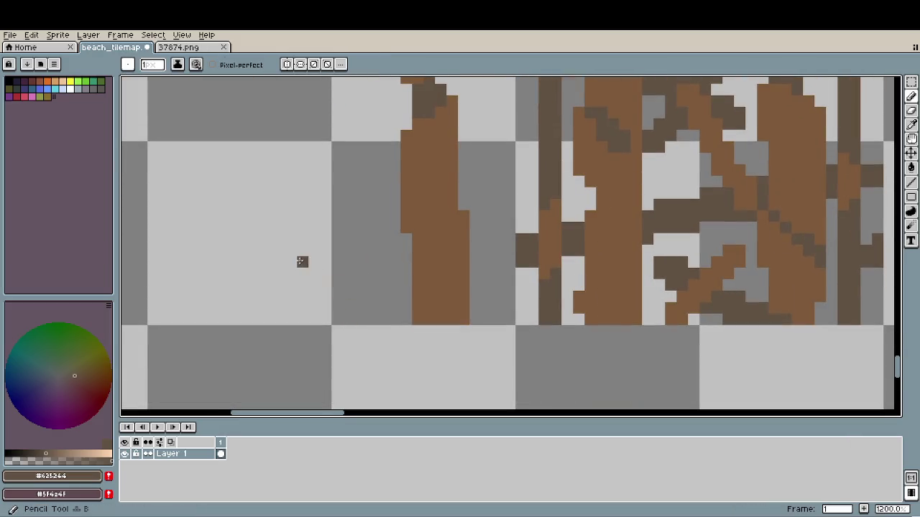
pyautogui.moveTo(326, 273)
pyautogui.mouseDown()
pyautogui.moveTo(302, 273)
pyautogui.moveTo(401, 252)
pyautogui.mouseUp()
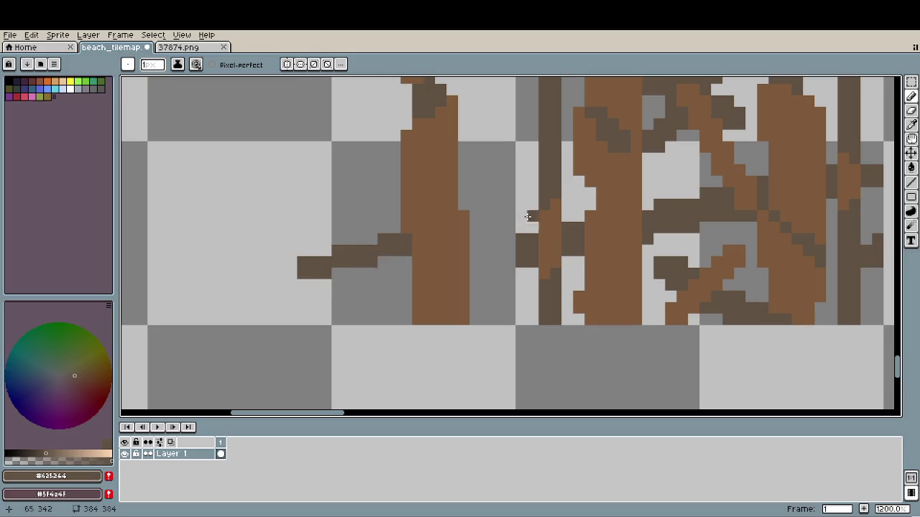
pyautogui.moveTo(474, 216)
pyautogui.mouseDown()
pyautogui.moveTo(497, 217)
pyautogui.moveTo(481, 227)
pyautogui.mouseUp()
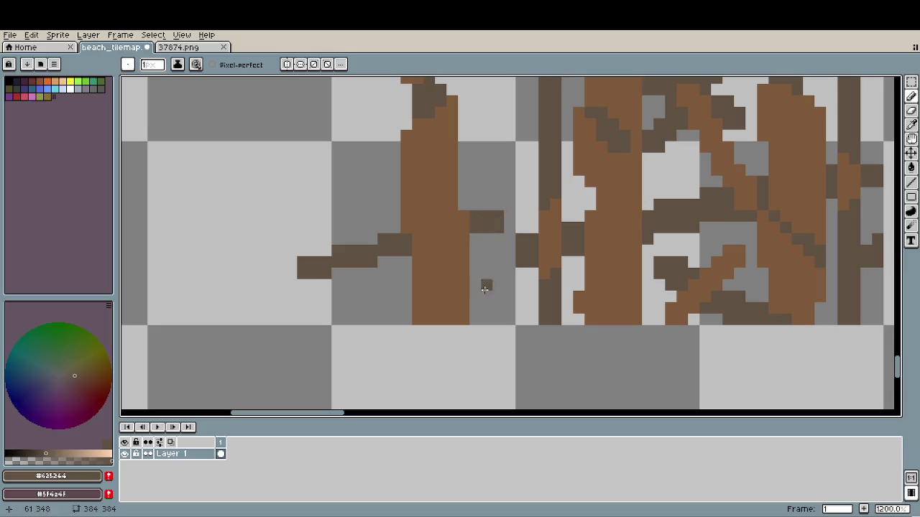
pyautogui.click(371, 319)
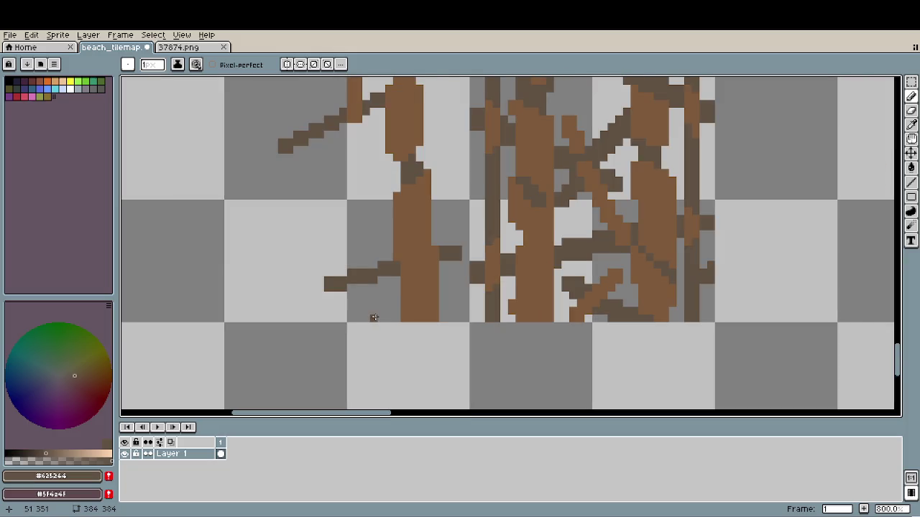
# - Eyedrop the #7d5a3b brown and draw a short vertical post left of the trunk
pyautogui.scroll(-1, 373, 315)
pyautogui.scroll(-1, 371, 312)
pyautogui.scroll(-1, 368, 307)
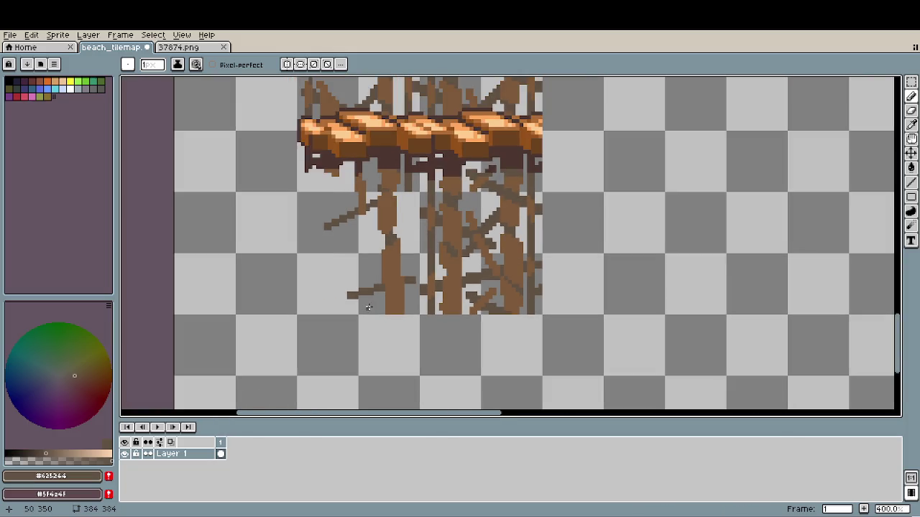
pyautogui.scroll(-1, 370, 307)
pyautogui.scroll(2, 381, 302)
pyautogui.scroll(4, 379, 296)
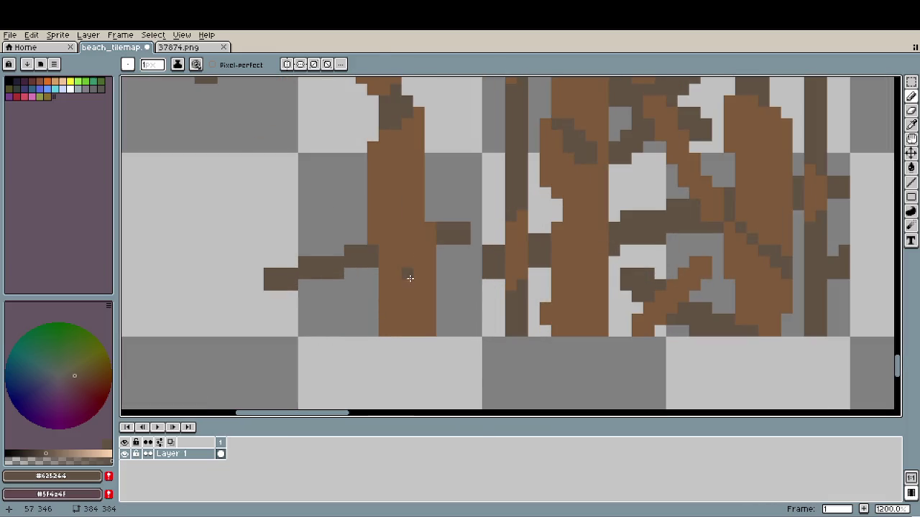
pyautogui.keyDown('alt'); pyautogui.click(407, 273); pyautogui.keyUp('alt')
pyautogui.click(315, 239)
pyautogui.moveTo(316, 245)
pyautogui.mouseDown()
pyautogui.moveTo(315, 309)
pyautogui.moveTo(327, 213)
pyautogui.mouseUp()
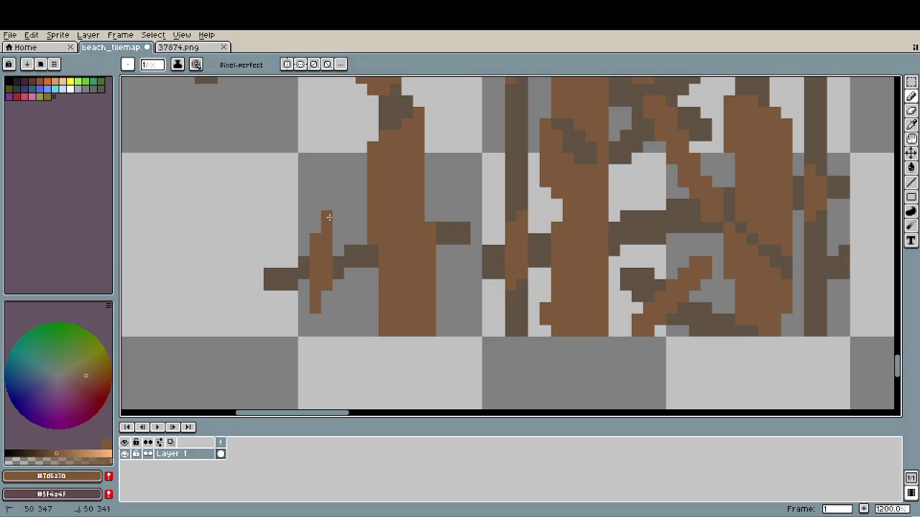
pyautogui.scroll(-3, 366, 319)
pyautogui.scroll(-2, 407, 309)
pyautogui.scroll(-2, 407, 309)
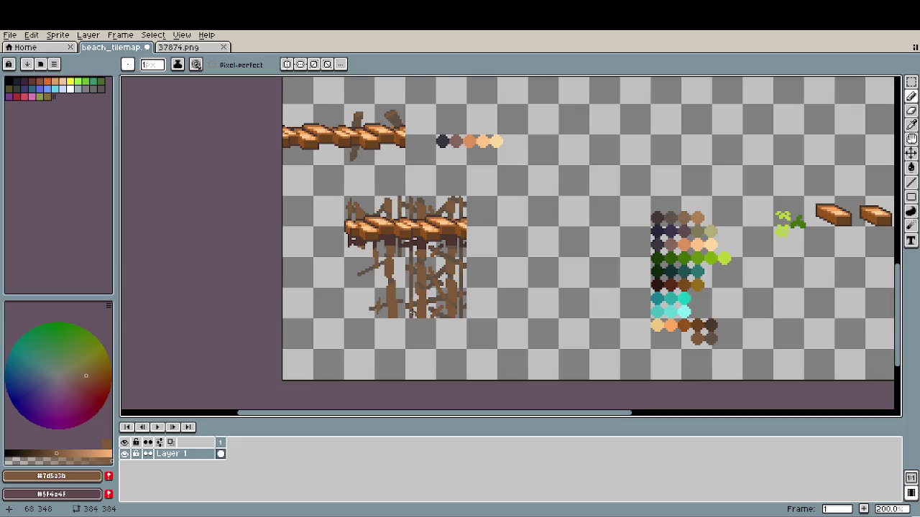
# - Draw a long, two-pixel-thick diagonal #625244 brace reaching the left trunk
pyautogui.scroll(1, 388, 314)
pyautogui.scroll(3, 379, 302)
pyautogui.scroll(3, 380, 301)
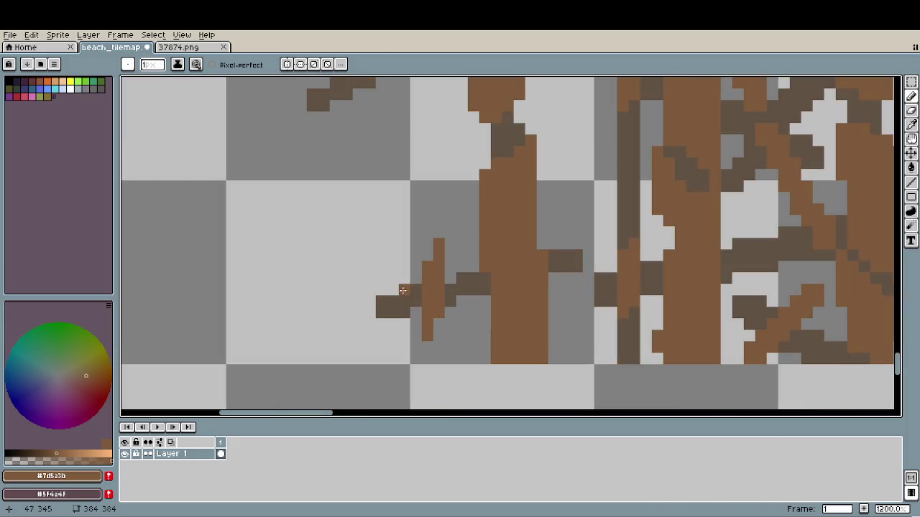
pyautogui.keyDown('alt'); pyautogui.click(402, 291); pyautogui.keyUp('alt')
pyautogui.click(301, 231)
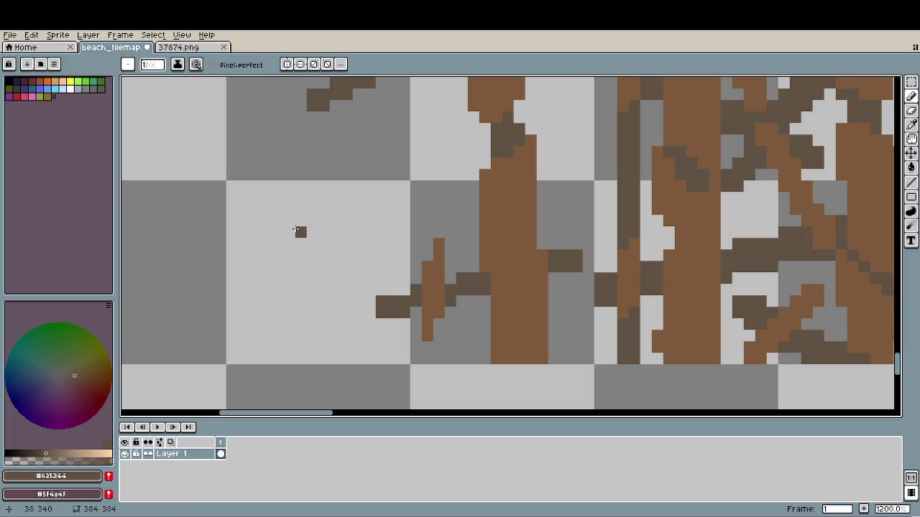
pyautogui.keyDown('shift'); pyautogui.click(473, 197); pyautogui.keyUp('shift')
pyautogui.moveTo(433, 210)
pyautogui.mouseDown()
pyautogui.moveTo(312, 229)
pyautogui.moveTo(301, 241)
pyautogui.mouseUp()
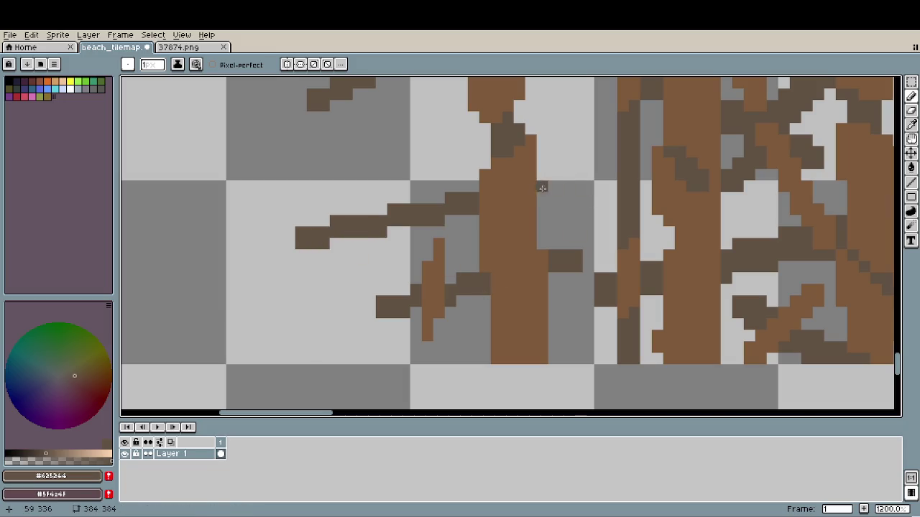
# - Add a short horizontal dark-brown brace, review the supports, and switch to the Eraser
pyautogui.moveTo(539, 175)
pyautogui.mouseDown()
pyautogui.moveTo(583, 178)
pyautogui.moveTo(537, 184)
pyautogui.mouseUp()
pyautogui.scroll(-3, 549, 264)
pyautogui.scroll(-3, 549, 265)
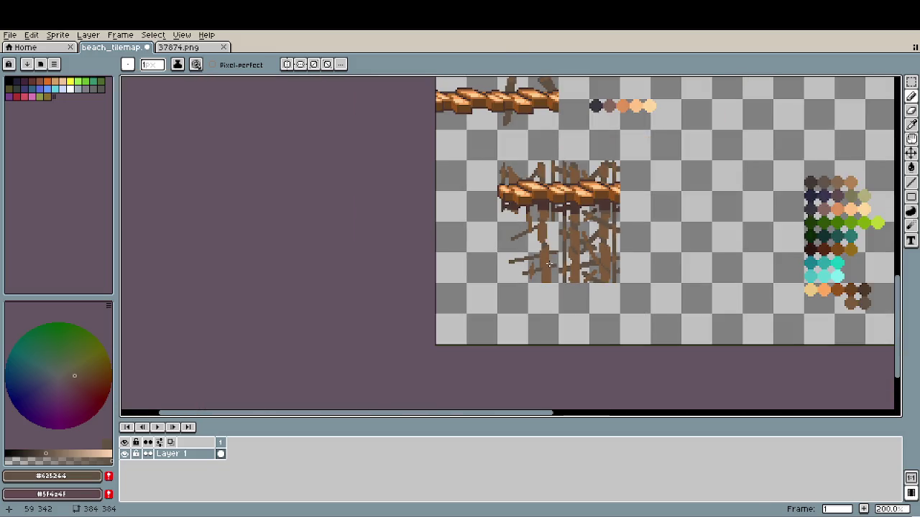
pyautogui.hscroll(3, 548, 264)
pyautogui.hscroll(1, 540, 275)
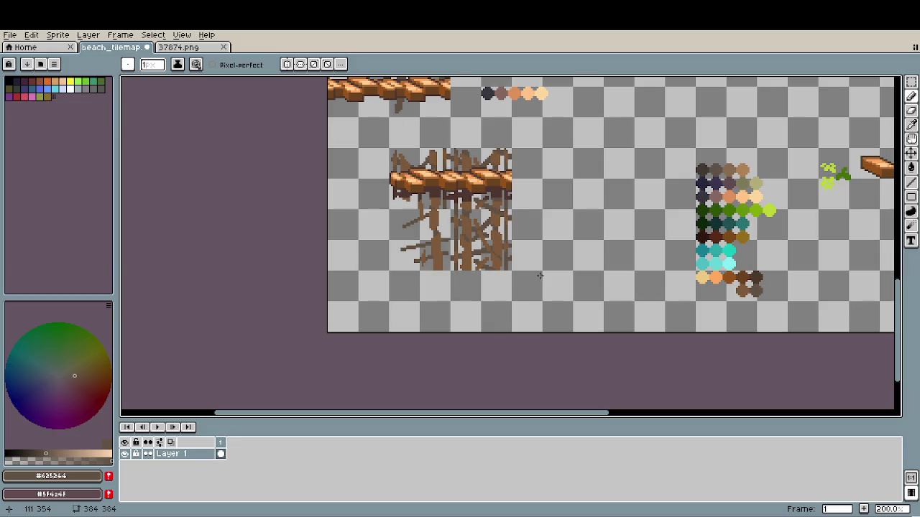
pyautogui.scroll(5, 460, 263)
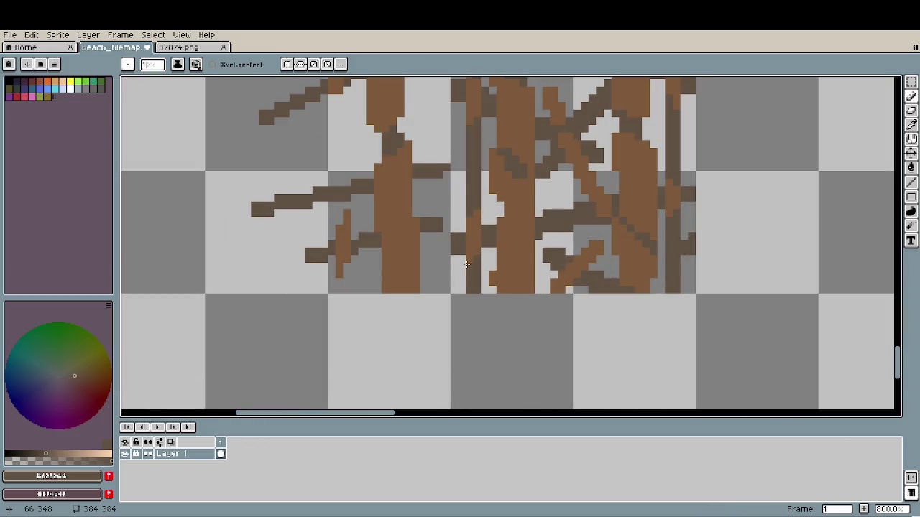
pyautogui.scroll(-1, 466, 264)
pyautogui.scroll(-1, 466, 265)
pyautogui.scroll(-1, 589, 302)
pyautogui.scroll(-1, 568, 318)
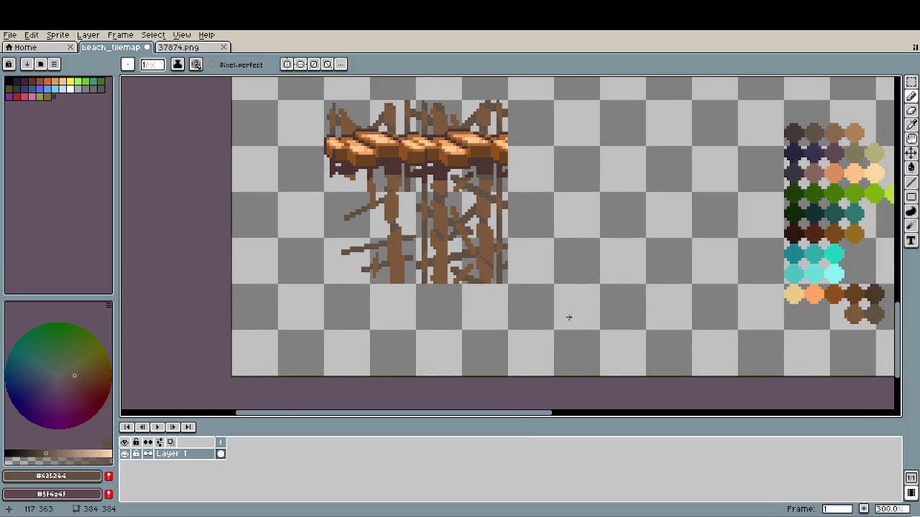
pyautogui.scroll(-1, 582, 313)
pyautogui.scroll(2, 585, 311)
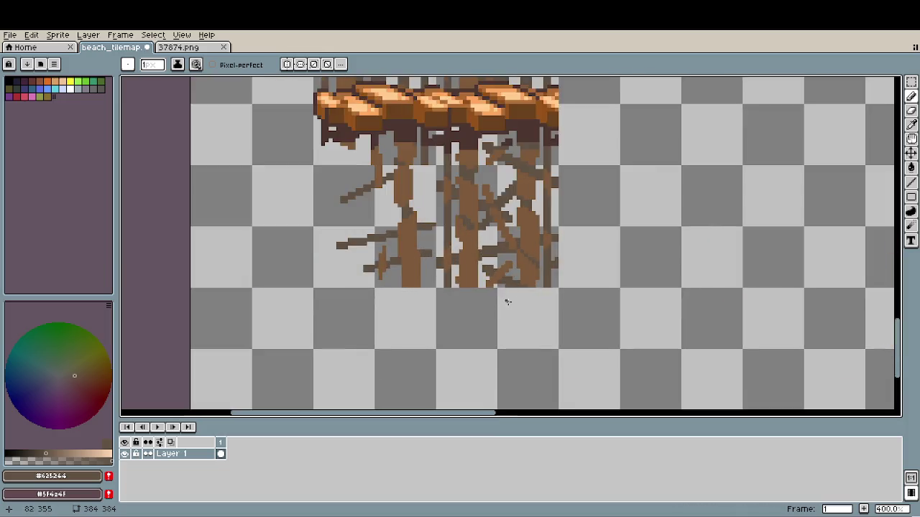
pyautogui.scroll(2, 505, 302)
pyautogui.press('e')
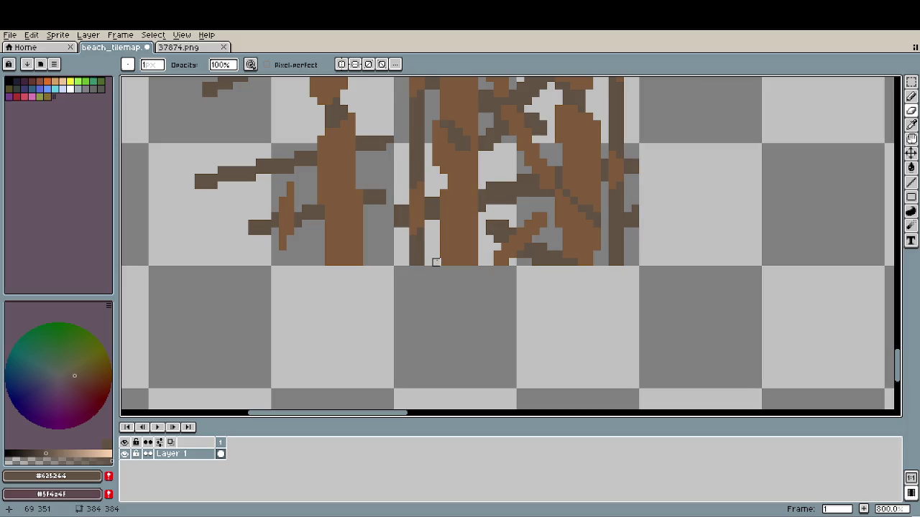
pyautogui.scroll(-2, 460, 288)
pyautogui.scroll(-2, 468, 302)
pyautogui.scroll(-1, 469, 298)
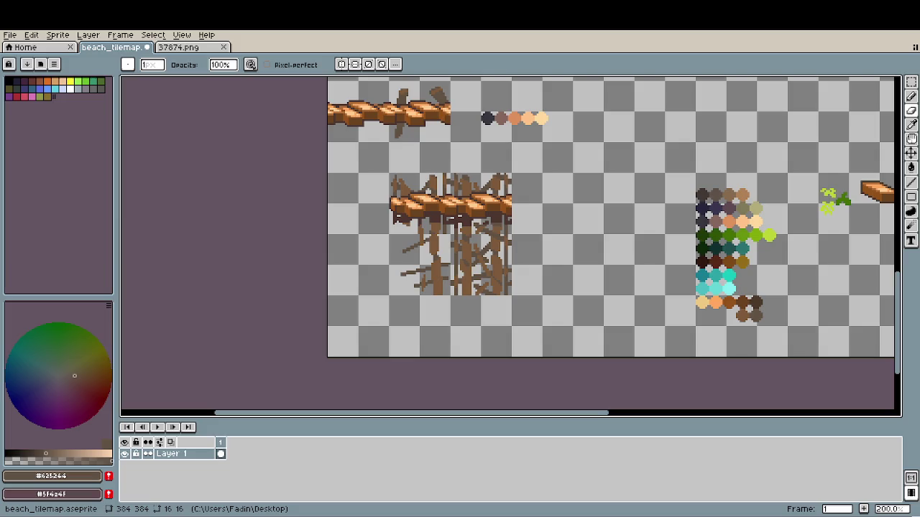
# - Switch to the browser and open the 'Mega Drive Longplay [155] Chakan - The Forever Man' result
pyautogui.hotkey('alt', 'Tab')
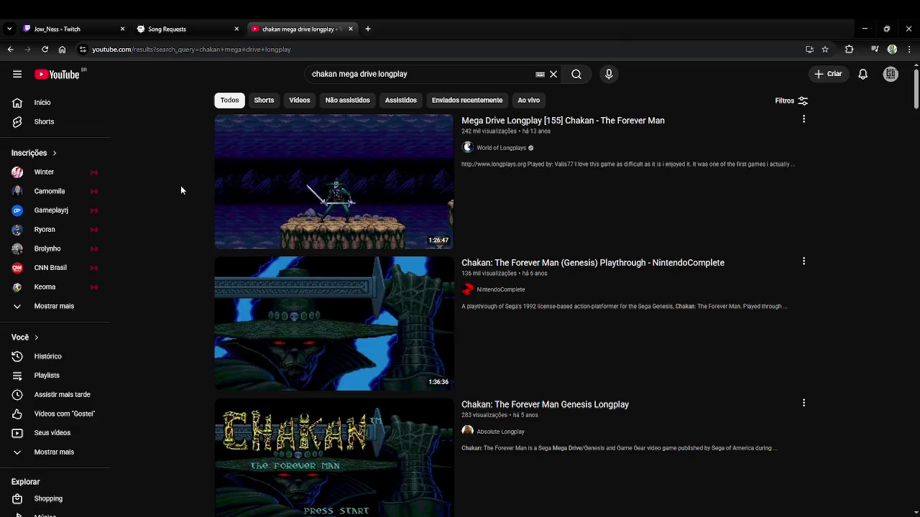
pyautogui.scroll(-2, 182, 309)
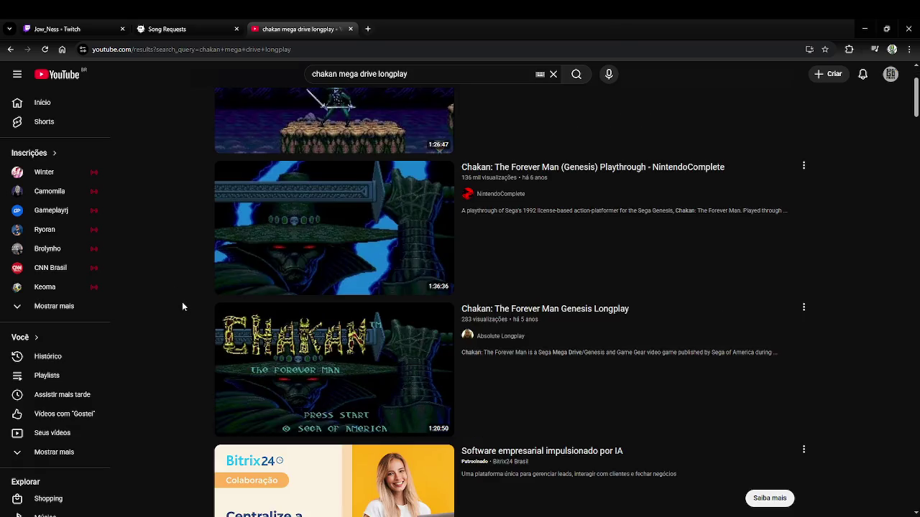
pyautogui.scroll(2, 181, 302)
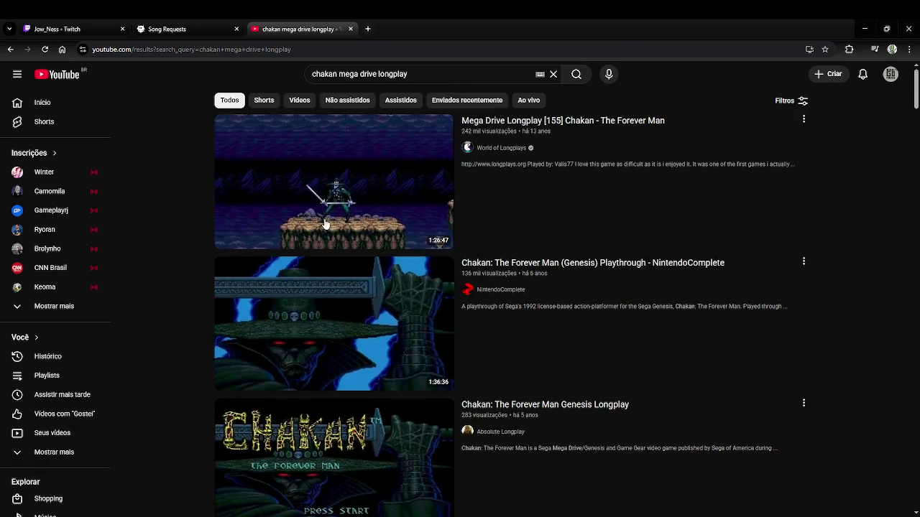
pyautogui.click(355, 210)
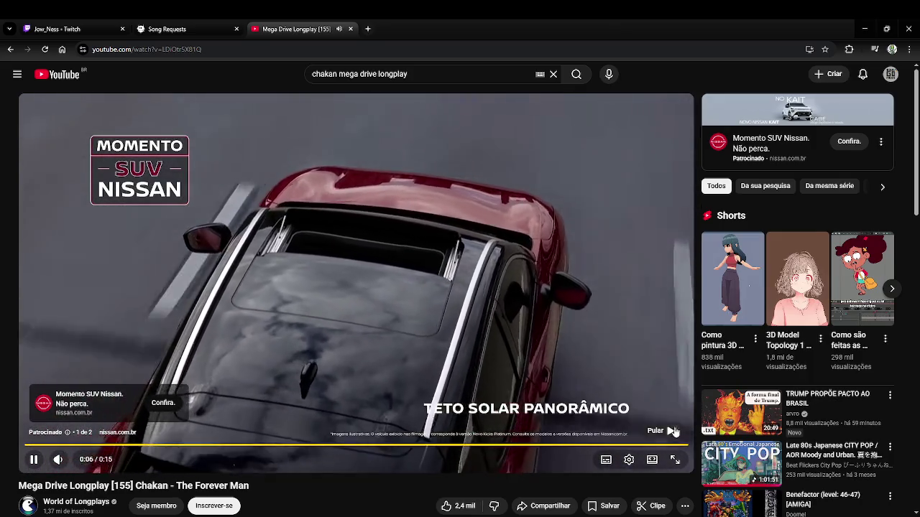
# - Skip the pre-roll ad, adjust the volume, and return to the Chakan longplay tab
pyautogui.click(667, 429)
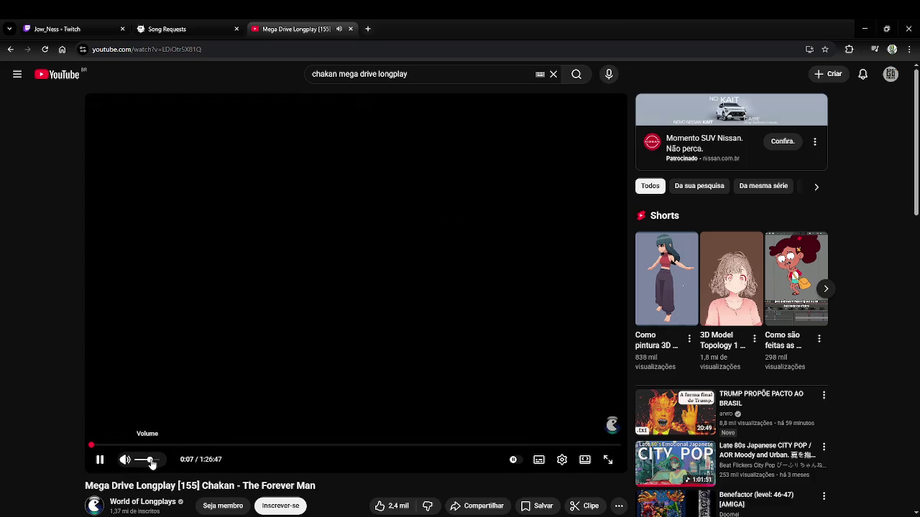
pyautogui.moveTo(91, 446); pyautogui.dragTo(83, 447)
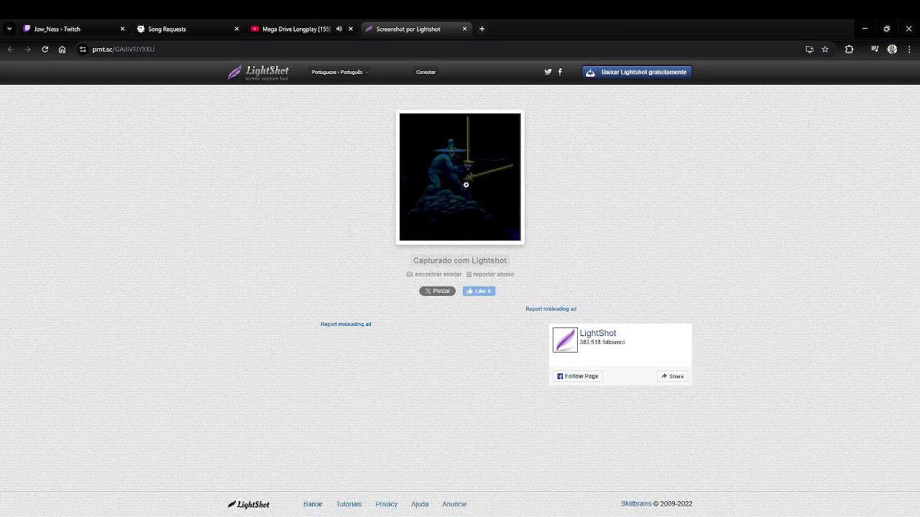
pyautogui.click(328, 25)
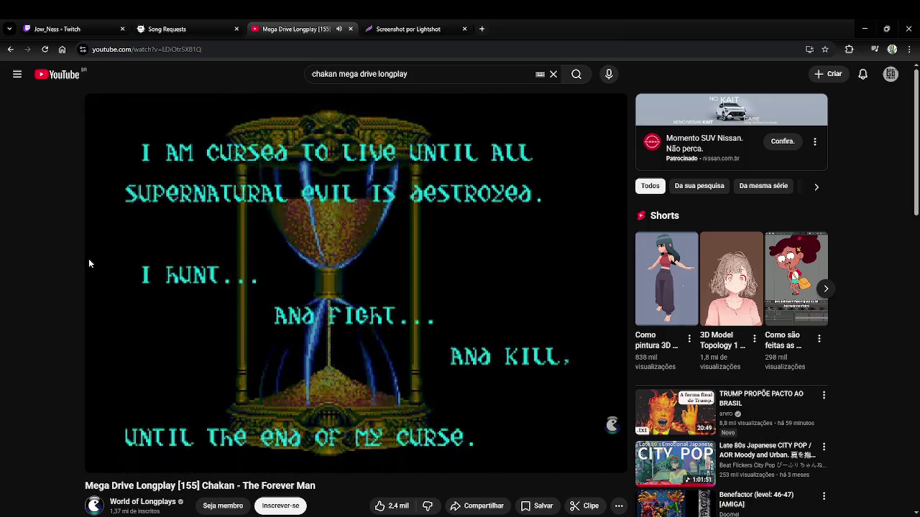
pyautogui.press('Right')
pyautogui.press('Right')
pyautogui.press('Right')
pyautogui.press('Right')
pyautogui.press('Right')
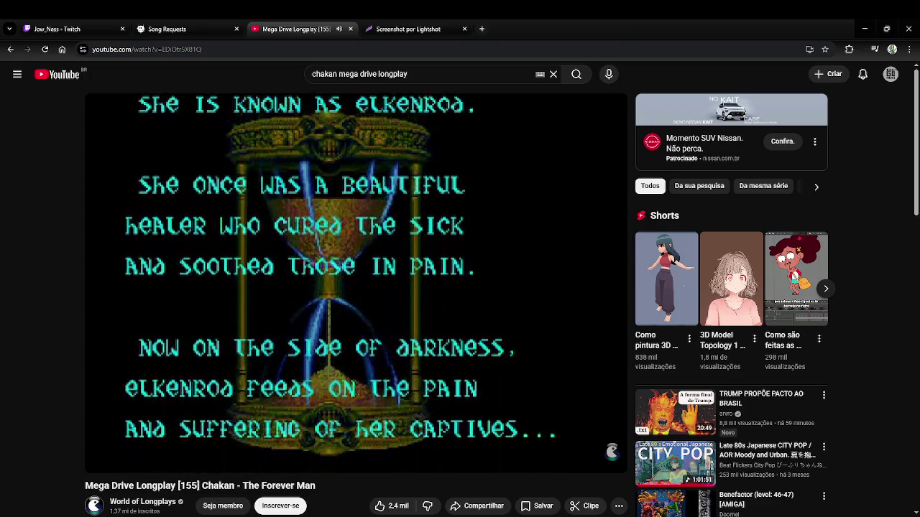
pyautogui.press('Right')
# - Seek the Chakan longplay forward past the intro and lower its volume
pyautogui.press('Right')
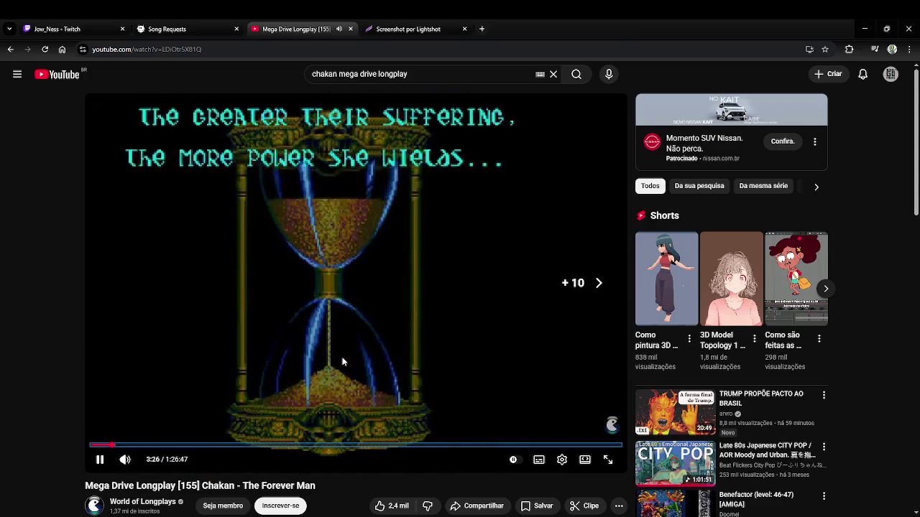
pyautogui.press('Right')
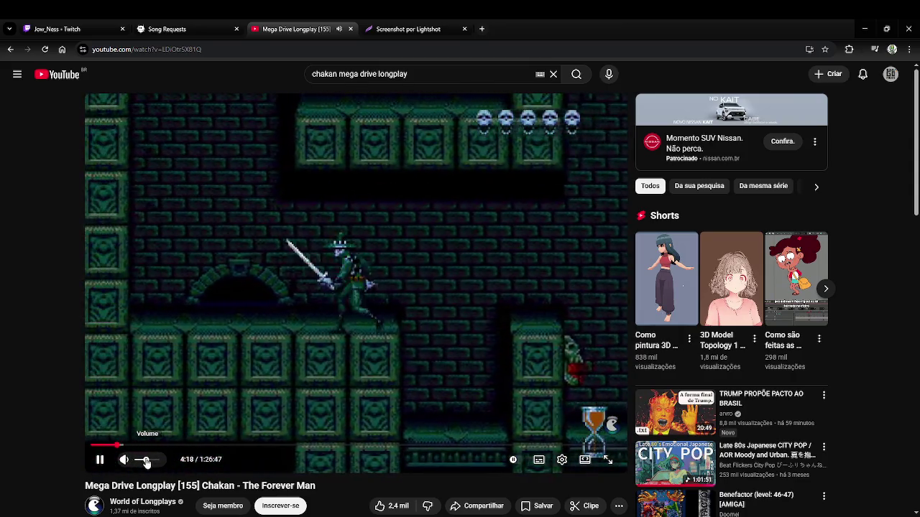
pyautogui.click(142, 461)
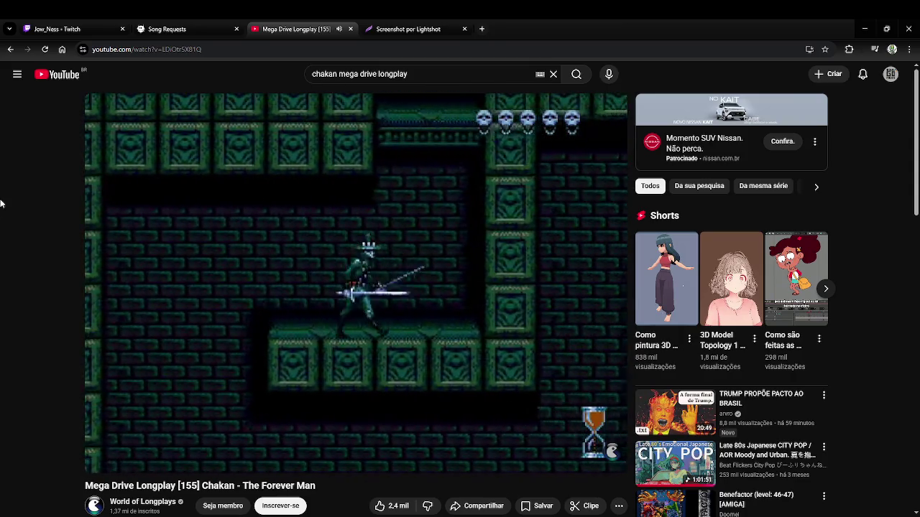